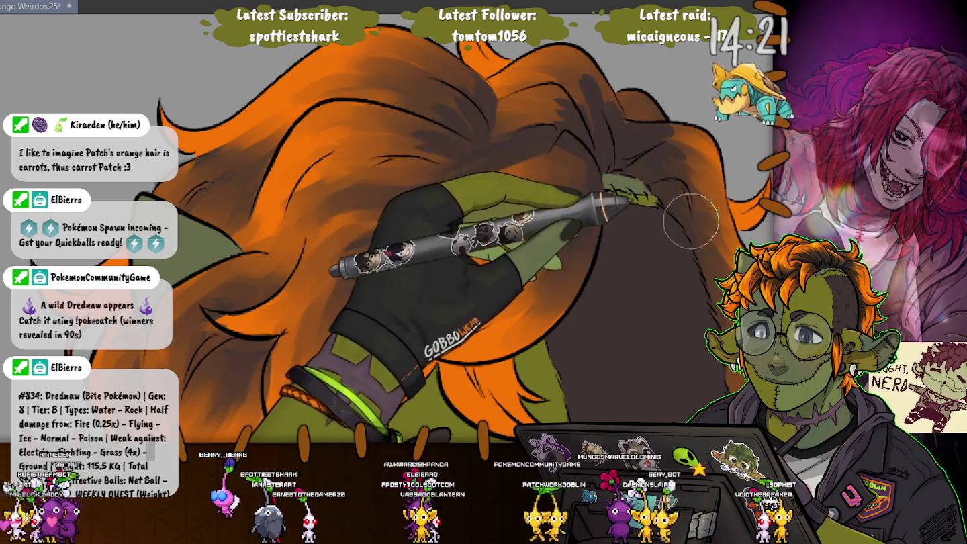
Rotate and pan to the goblin's head, undo a stroke, and paint orange hair over the brown.
{"action": "left_click_drag", "start_coordinate": [518, 205], "coordinate": [555, 176]}
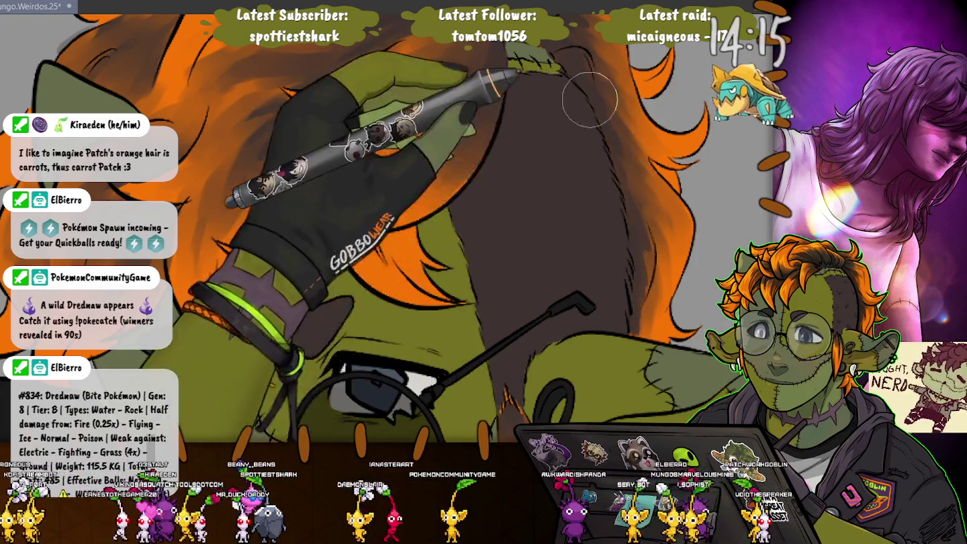
{"action": "scroll", "coordinate": [331, 341], "scroll_direction": "up", "scroll_amount": 5}
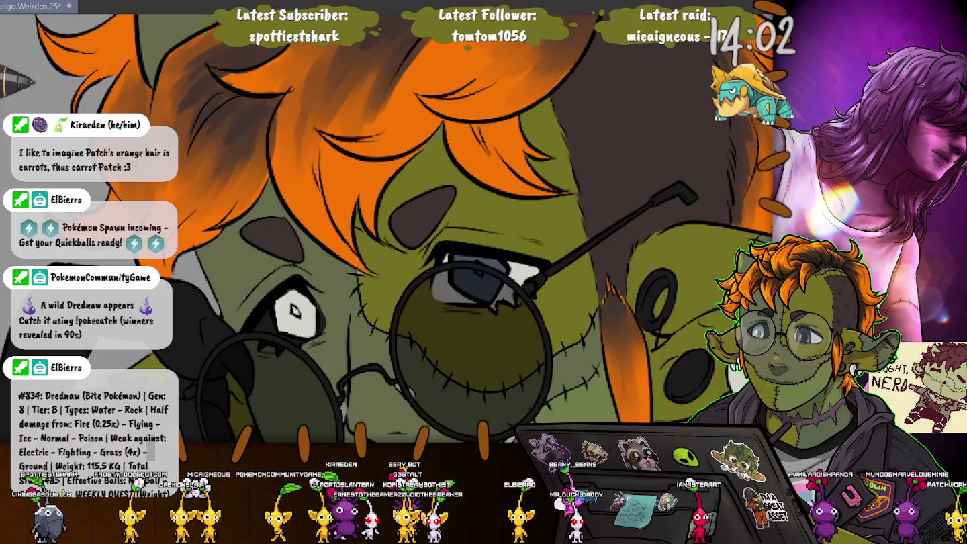
{"action": "left_click_drag", "start_coordinate": [215, 227], "coordinate": [491, 154]}
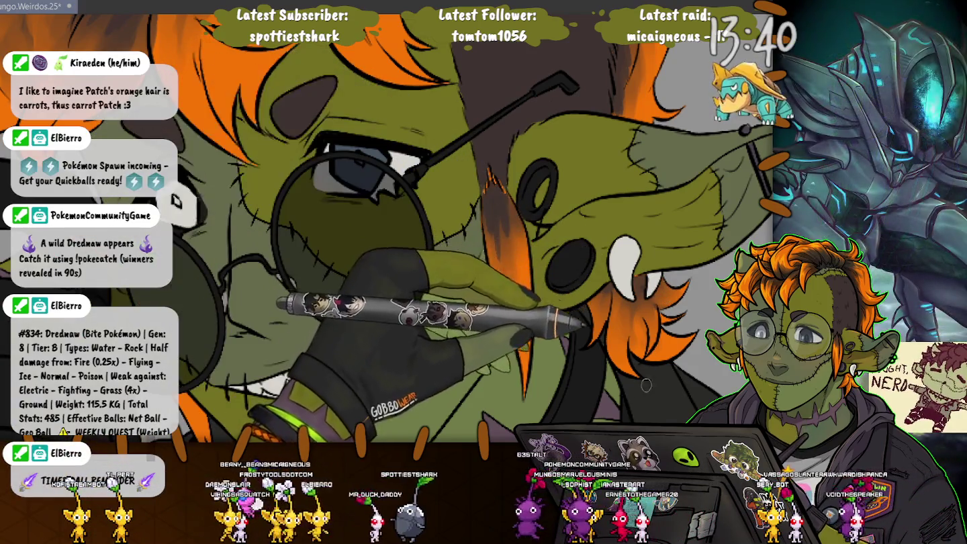
{"action": "mouse_move", "coordinate": [522, 233]}
{"action": "left_mouse_down"}
{"action": "mouse_move", "coordinate": [542, 294]}
{"action": "mouse_move", "coordinate": [625, 286]}
{"action": "left_mouse_up"}
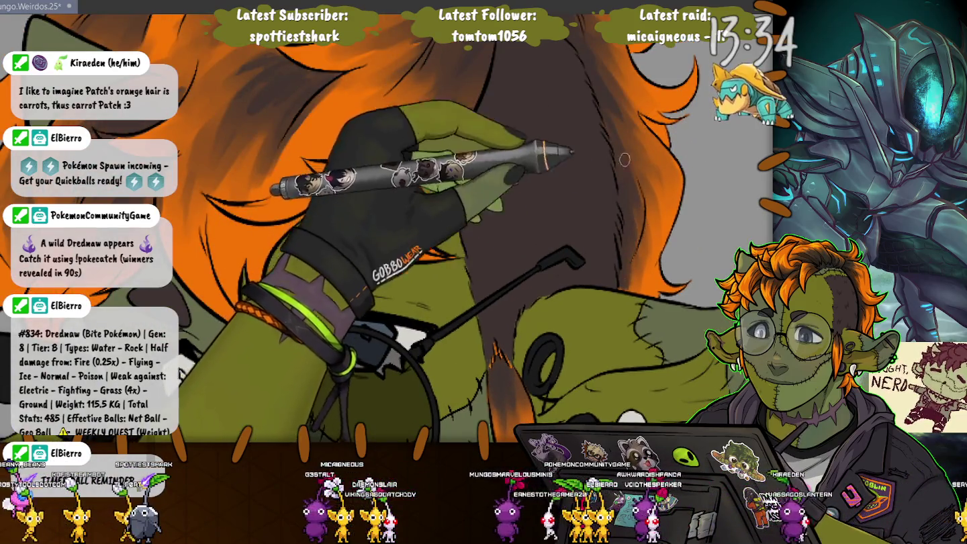
{"action": "key", "text": "ctrl+z"}
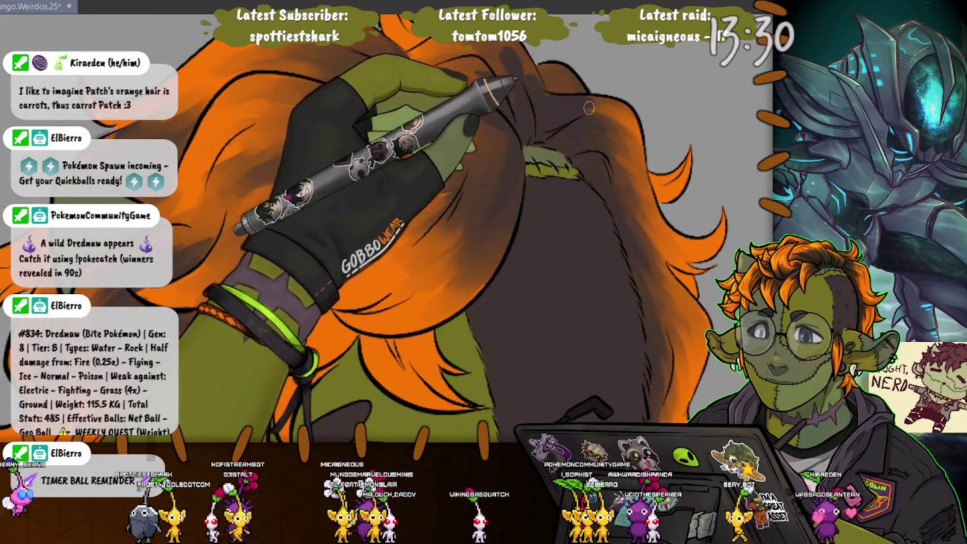
{"action": "left_click_drag", "start_coordinate": [497, 221], "coordinate": [463, 310]}
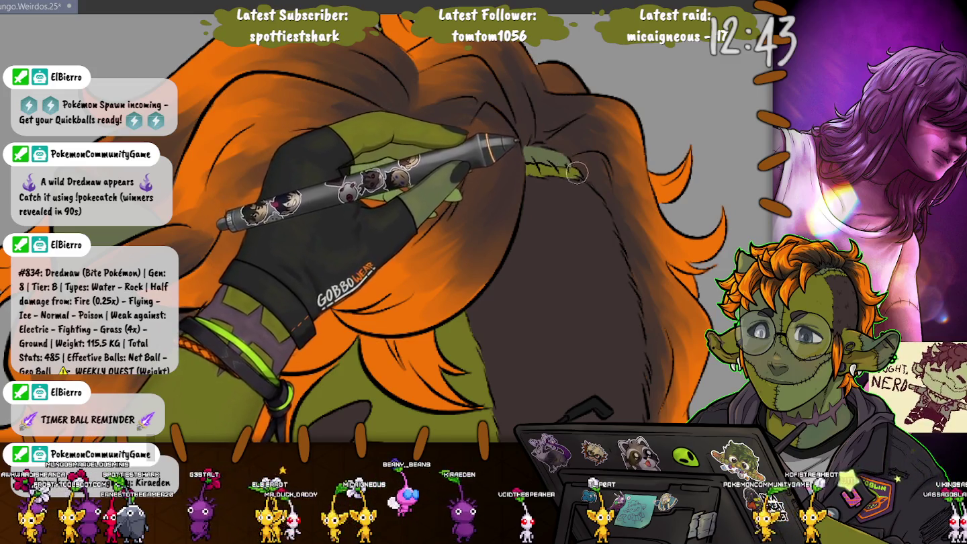
Rotate the view toward the goblin's ear, then turn it to its face with glasses.
{"action": "left_click_drag", "start_coordinate": [574, 171], "coordinate": [622, 184]}
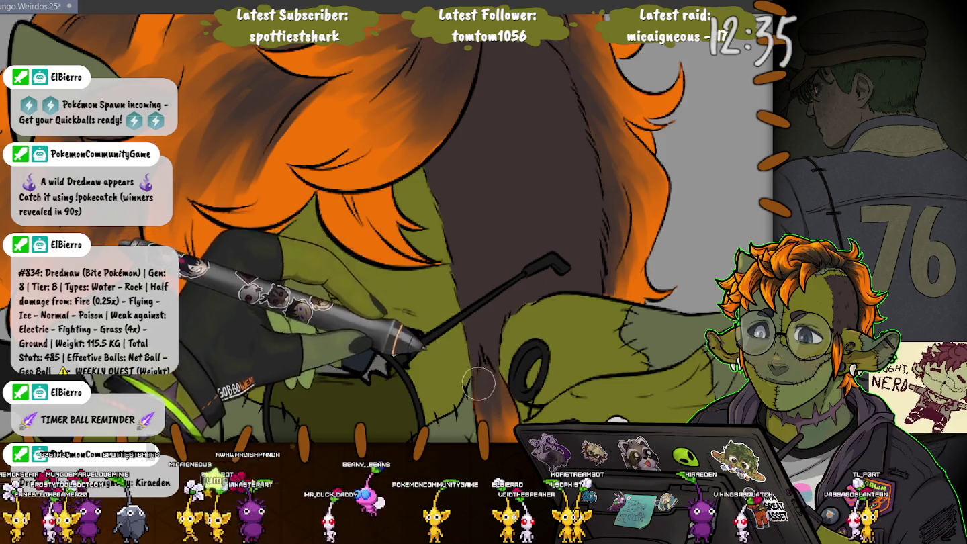
{"action": "left_click_drag", "start_coordinate": [475, 349], "coordinate": [261, 179]}
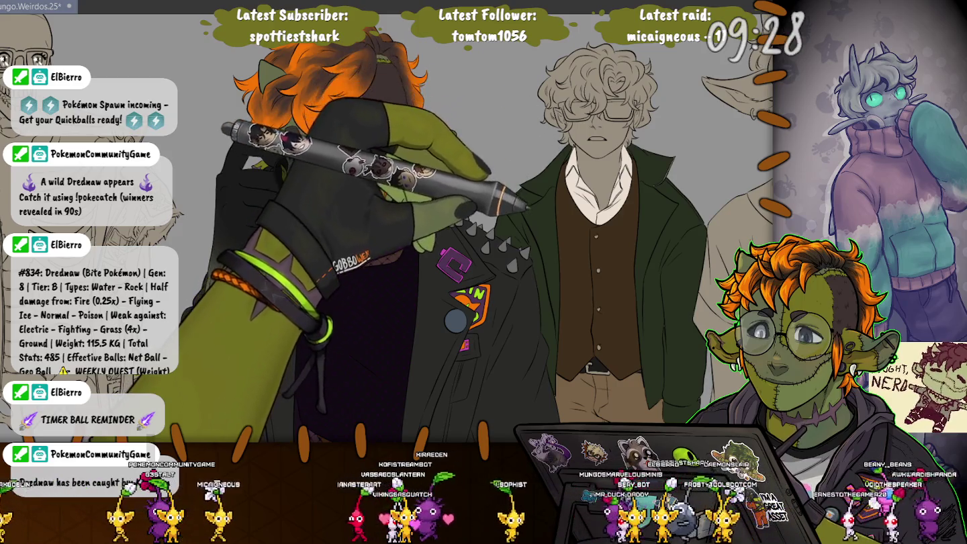
{"action": "scroll", "coordinate": [592, 168], "scroll_direction": "up", "scroll_amount": 2}
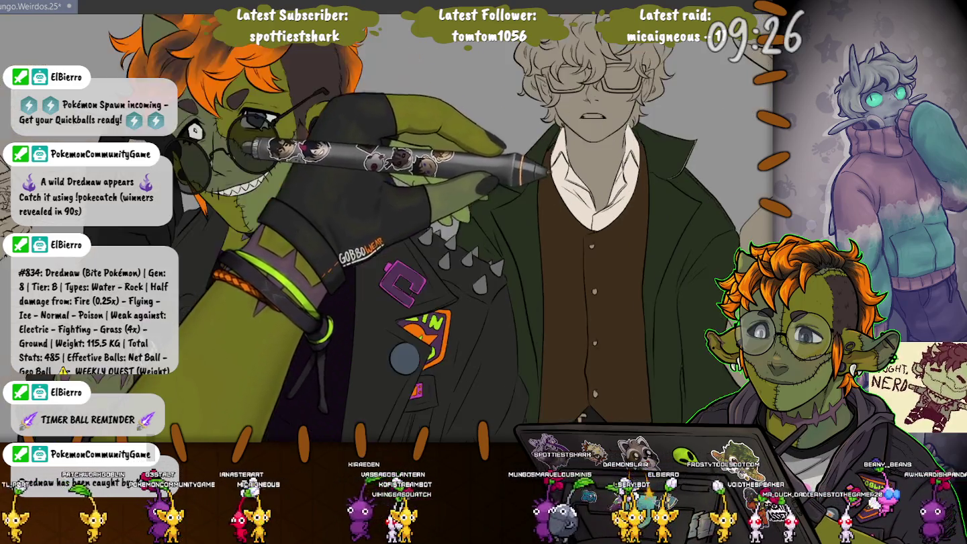
{"action": "scroll", "coordinate": [591, 168], "scroll_direction": "up", "scroll_amount": 2}
{"action": "scroll", "coordinate": [592, 168], "scroll_direction": "up", "scroll_amount": 2}
{"action": "scroll", "coordinate": [591, 168], "scroll_direction": "up", "scroll_amount": 1}
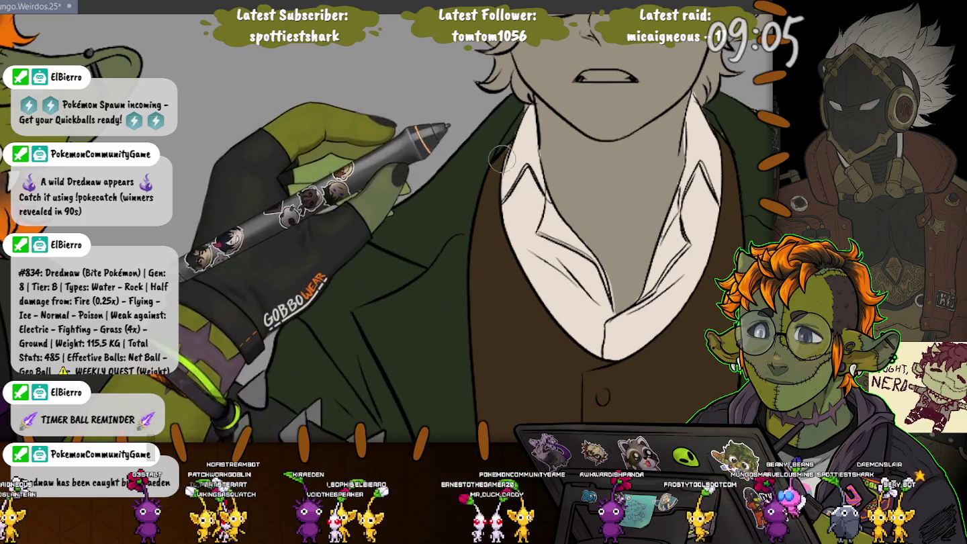
Zoom and pan from the man's collar and vest buttons down to his coat and hand.
{"action": "scroll", "coordinate": [553, 328], "scroll_direction": "down", "scroll_amount": 5}
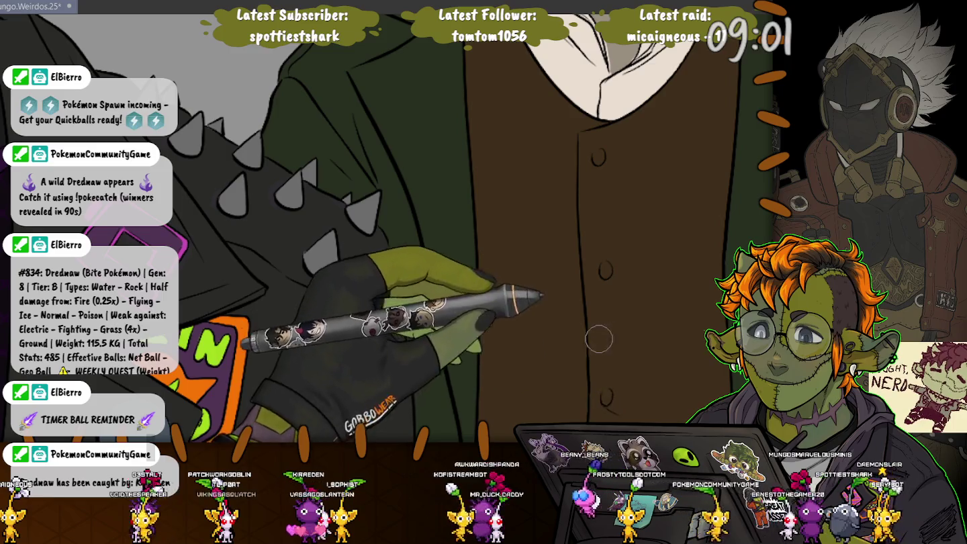
{"action": "scroll", "coordinate": [609, 410], "scroll_direction": "down", "scroll_amount": 5}
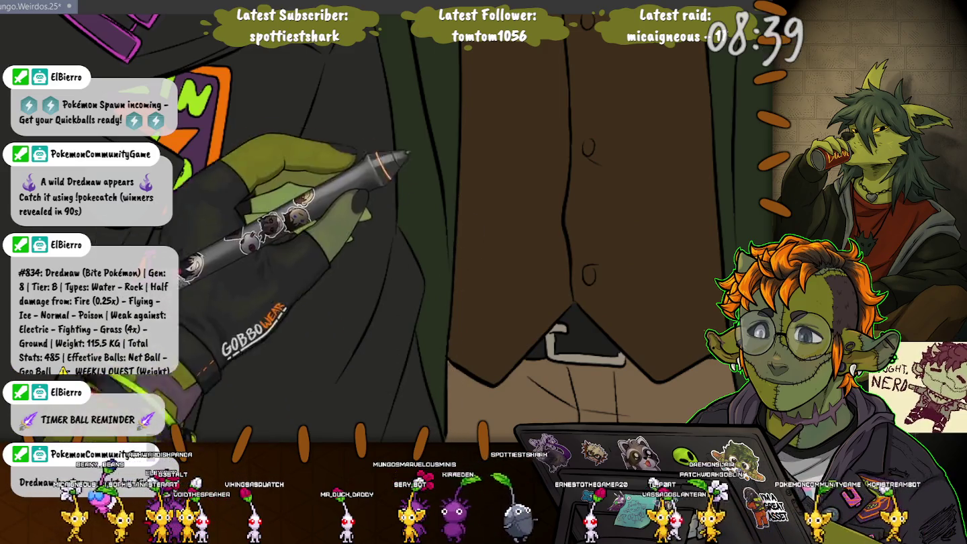
{"action": "scroll", "coordinate": [444, 428], "scroll_direction": "down", "scroll_amount": 3}
{"action": "scroll", "coordinate": [640, 193], "scroll_direction": "up", "scroll_amount": 2}
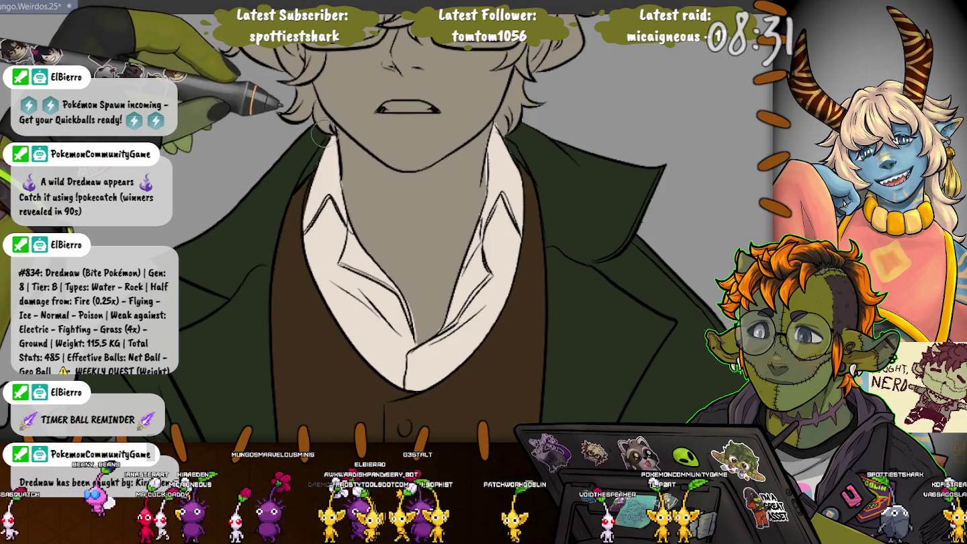
{"action": "left_click_drag", "start_coordinate": [316, 110], "coordinate": [475, 133]}
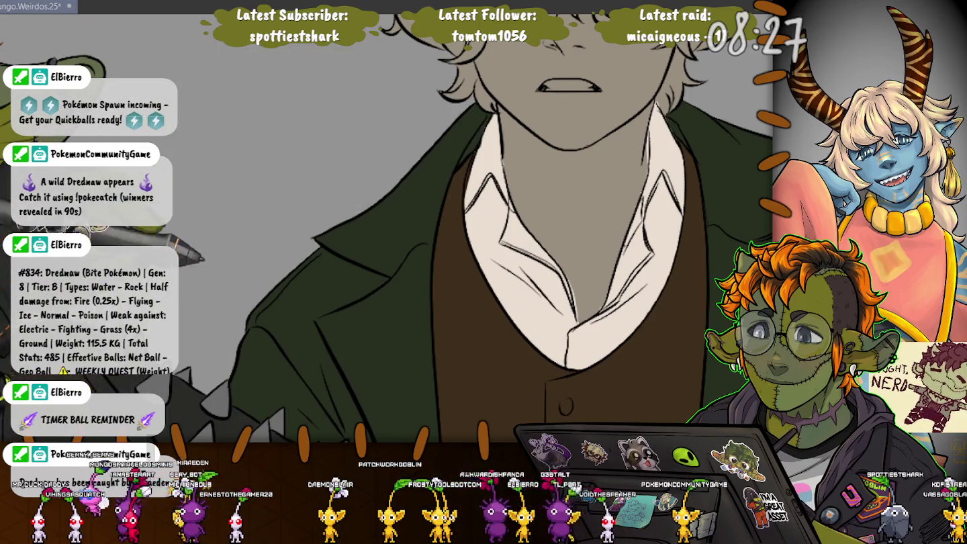
{"action": "left_click_drag", "start_coordinate": [470, 302], "coordinate": [518, 132]}
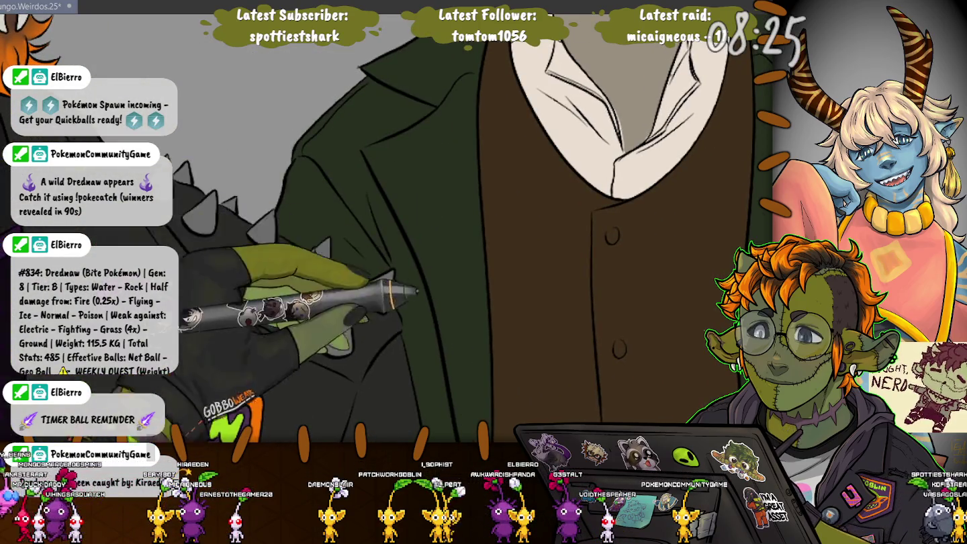
{"action": "left_click_drag", "start_coordinate": [671, 402], "coordinate": [403, 247]}
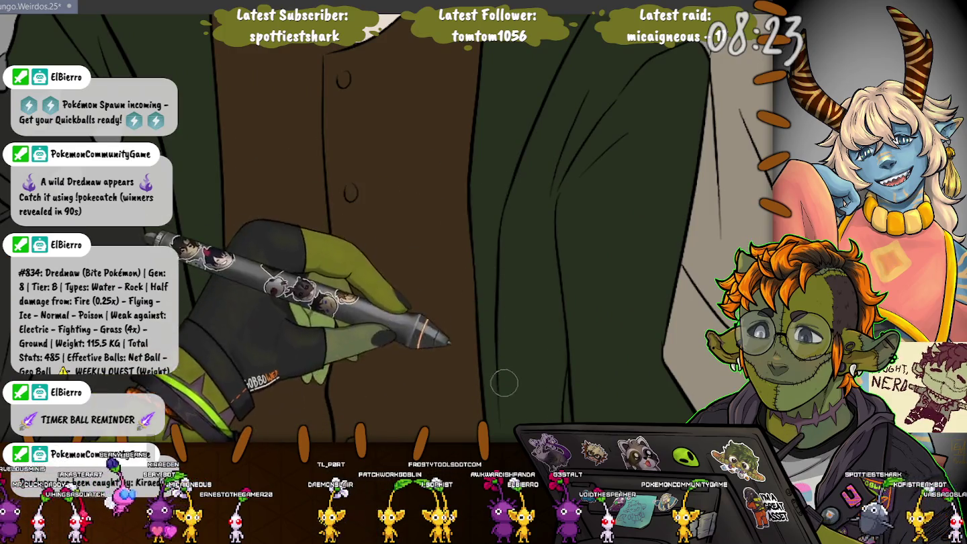
{"action": "left_click_drag", "start_coordinate": [505, 384], "coordinate": [565, 316]}
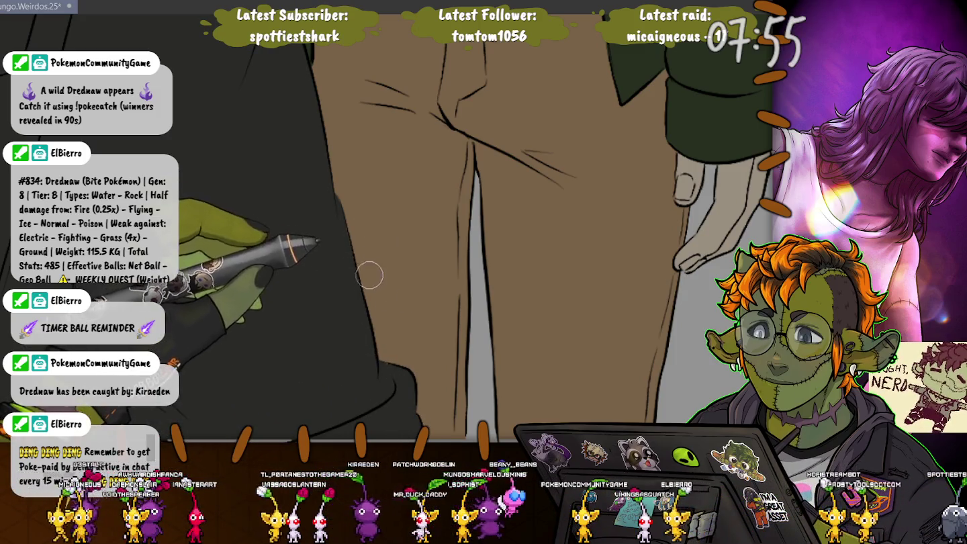
Zoom and pan over the man's vest and jacket up to his face and collar.
{"action": "scroll", "coordinate": [408, 185], "scroll_direction": "down", "scroll_amount": 5}
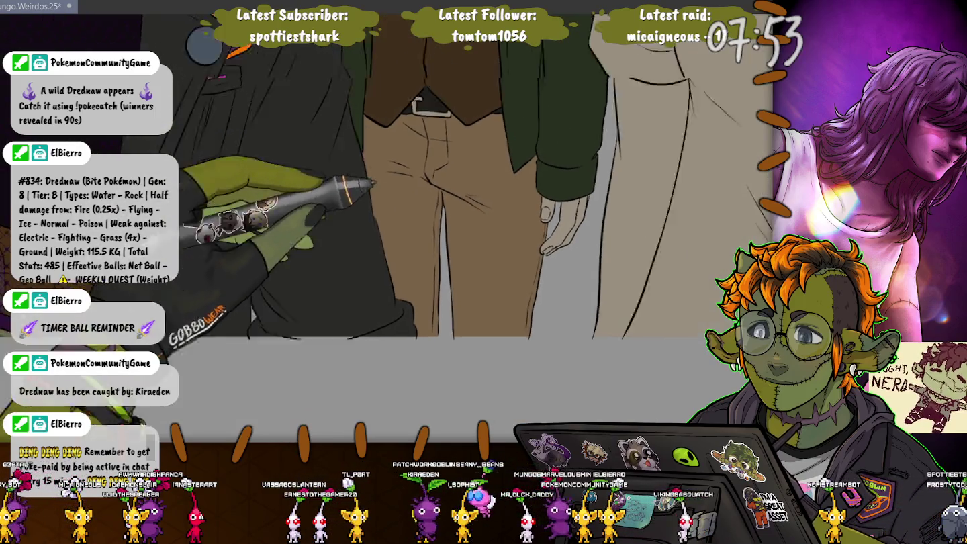
{"action": "scroll", "coordinate": [409, 282], "scroll_direction": "up", "scroll_amount": 4}
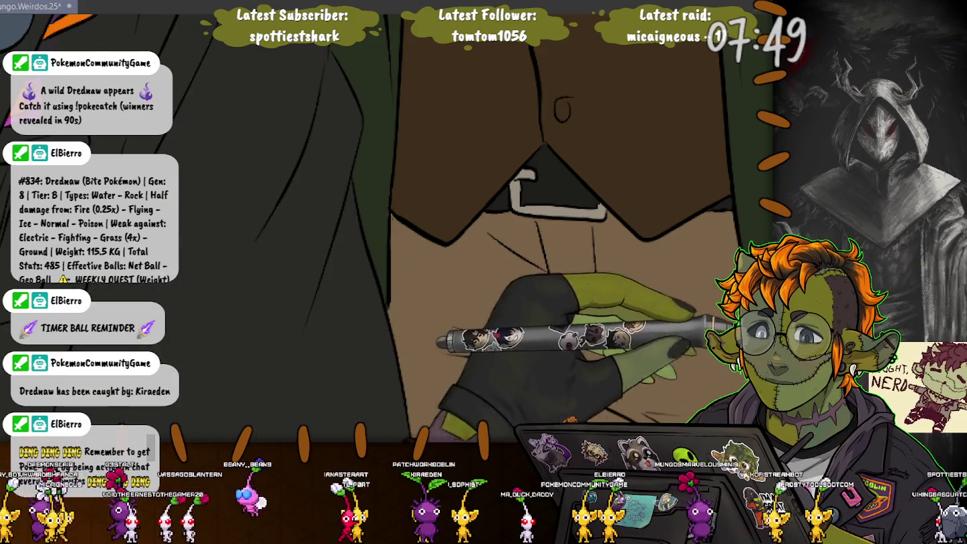
{"action": "scroll", "coordinate": [383, 209], "scroll_direction": "down", "scroll_amount": 2}
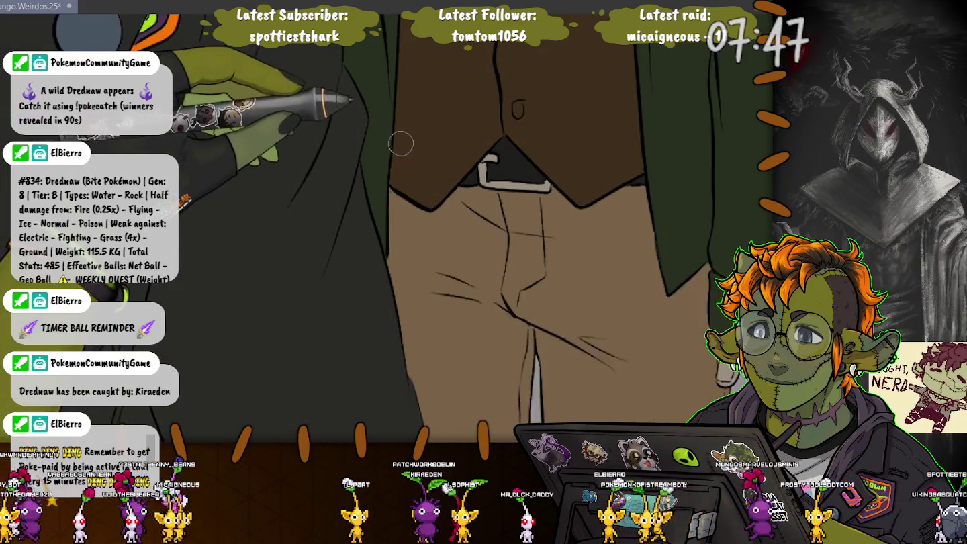
{"action": "left_click_drag", "start_coordinate": [397, 118], "coordinate": [373, 165]}
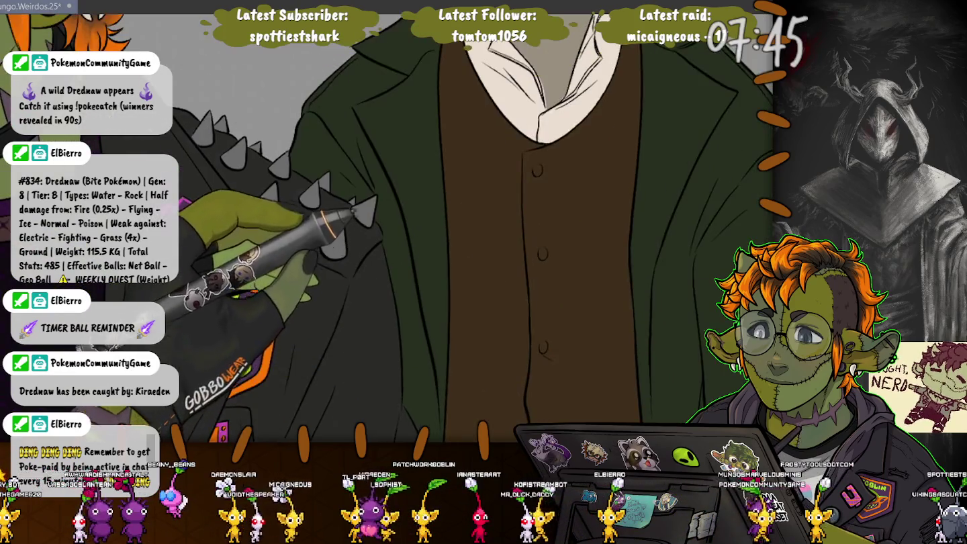
{"action": "left_click_drag", "start_coordinate": [633, 37], "coordinate": [633, 337]}
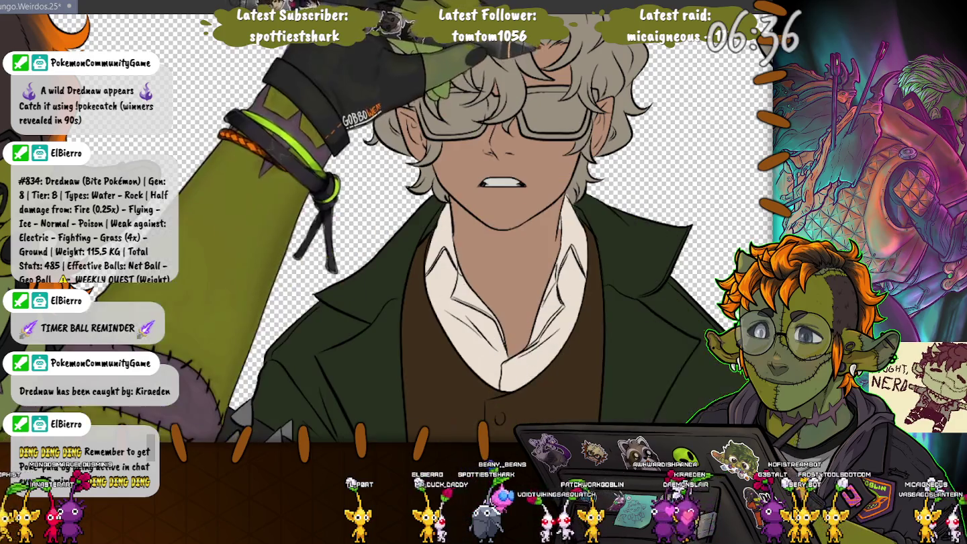
Fill the top of the man's curly hair with dark brown.
{"action": "left_click", "coordinate": [471, 63]}
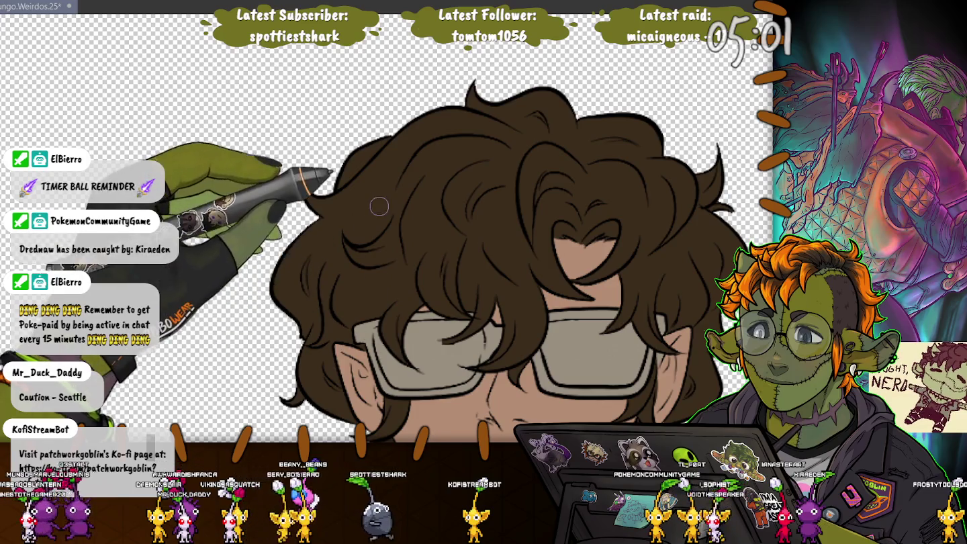
Pan to the man's face and mouth, then zoom the view.
{"action": "left_click_drag", "start_coordinate": [439, 282], "coordinate": [378, 175]}
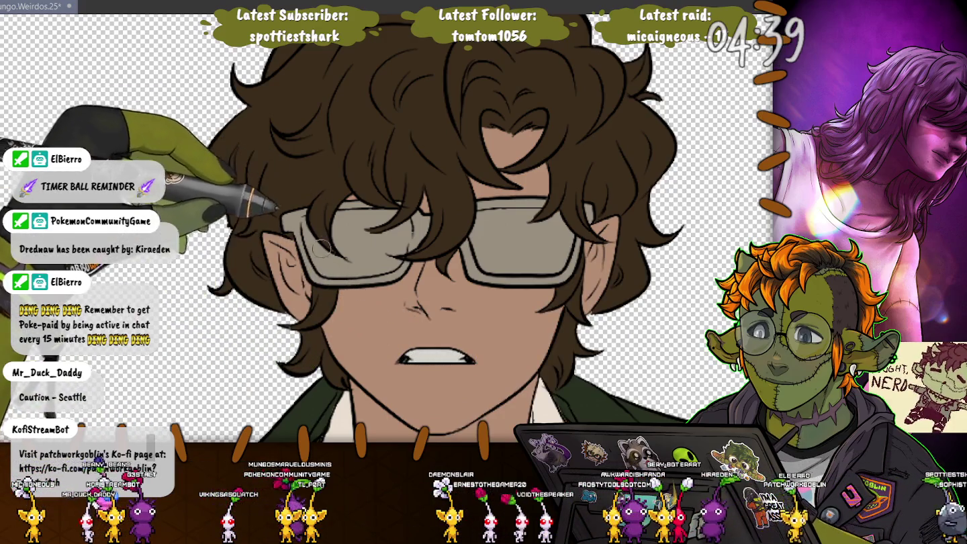
{"action": "scroll", "coordinate": [344, 239], "scroll_direction": "down", "scroll_amount": 1}
{"action": "scroll", "coordinate": [343, 239], "scroll_direction": "down", "scroll_amount": 3}
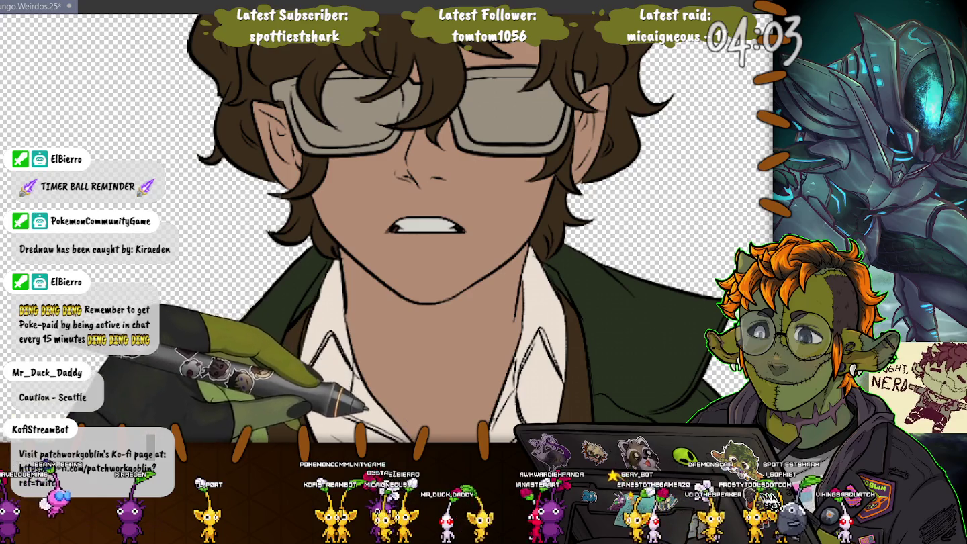
Pan to the man's collar, zoom out to see both characters, then zoom back in on his face.
{"action": "left_click_drag", "start_coordinate": [430, 324], "coordinate": [430, 221]}
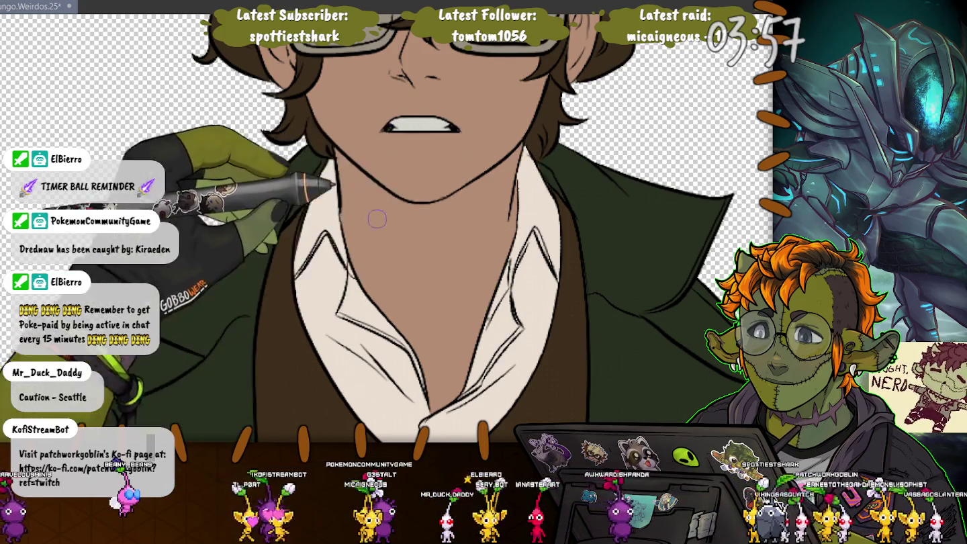
{"action": "key", "text": "ctrl+minus"}
{"action": "key", "text": "ctrl+minus"}
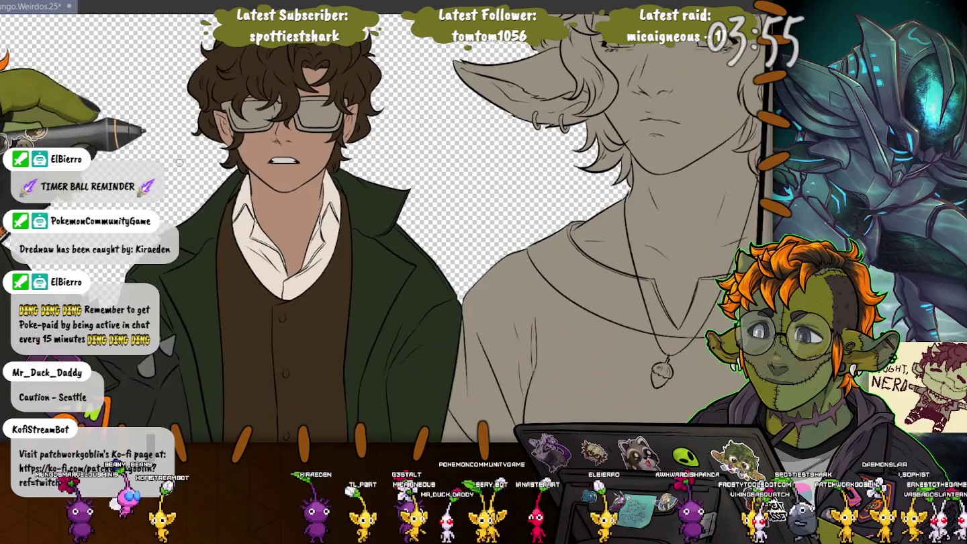
{"action": "key", "text": "ctrl+minus"}
{"action": "key", "text": "ctrl+plus"}
{"action": "key", "text": "ctrl+plus"}
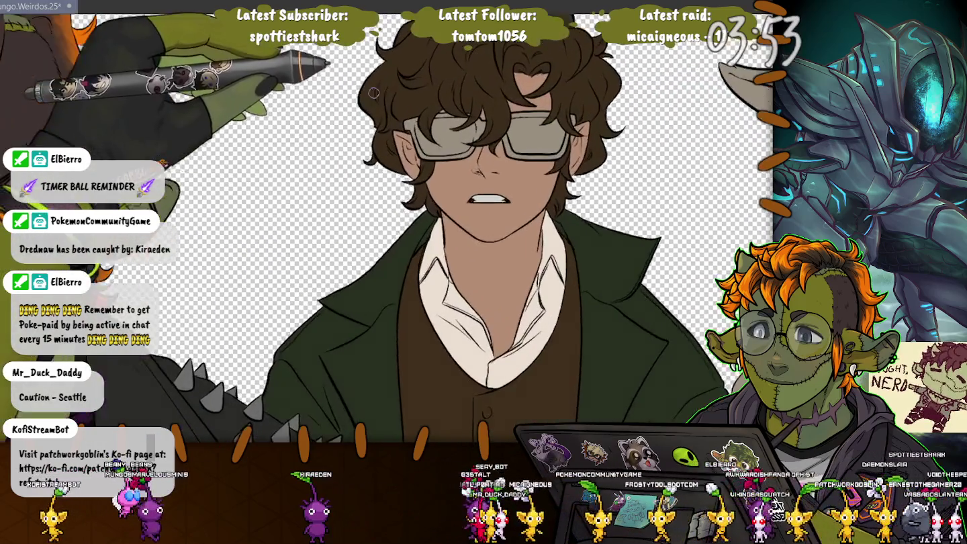
{"action": "key", "text": "ctrl+plus"}
{"action": "key", "text": "ctrl+plus"}
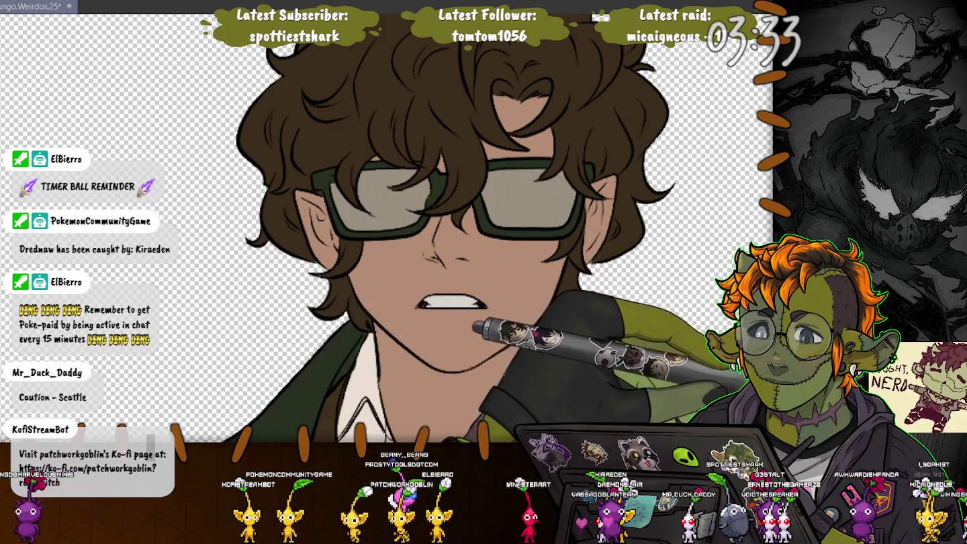
Make both glasses lenses solid dark, then zoom out and in to review the face and whole figure.
{"action": "key", "text": "ctrl+z"}
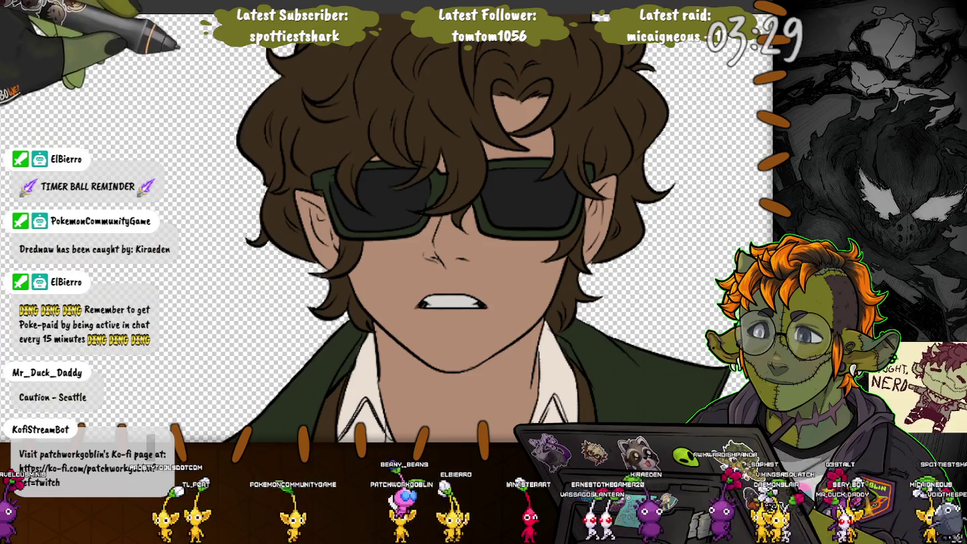
{"action": "key", "text": "ctrl+minus"}
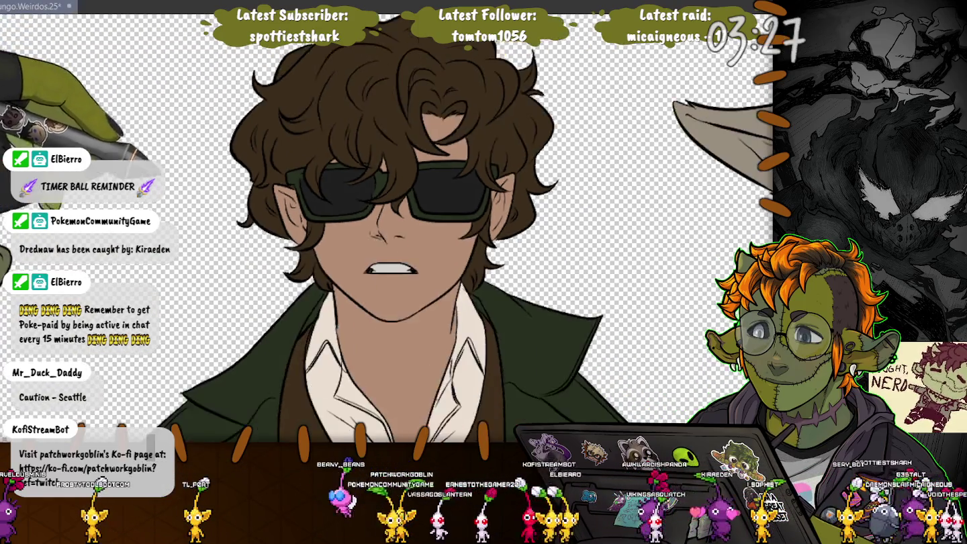
{"action": "key", "text": "ctrl+minus"}
{"action": "key", "text": "ctrl+minus"}
{"action": "key", "text": "ctrl+minus"}
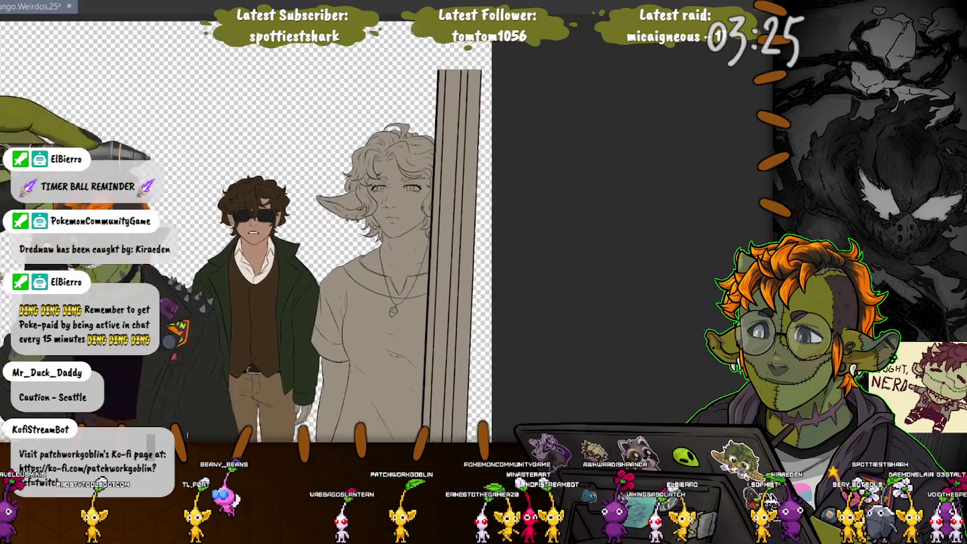
{"action": "key", "text": "ctrl+plus"}
{"action": "key", "text": "ctrl+plus"}
{"action": "key", "text": "ctrl+plus"}
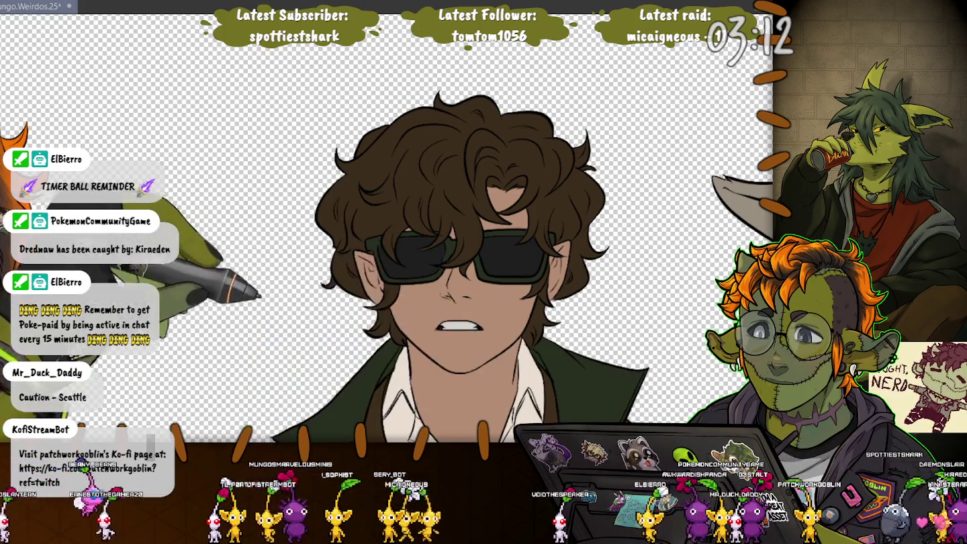
{"action": "key", "text": "ctrl+minus"}
Pan from the three figures and the man's collar down to his waist and tan trousers, then zoom.
{"action": "left_click_drag", "start_coordinate": [335, 282], "coordinate": [470, 121]}
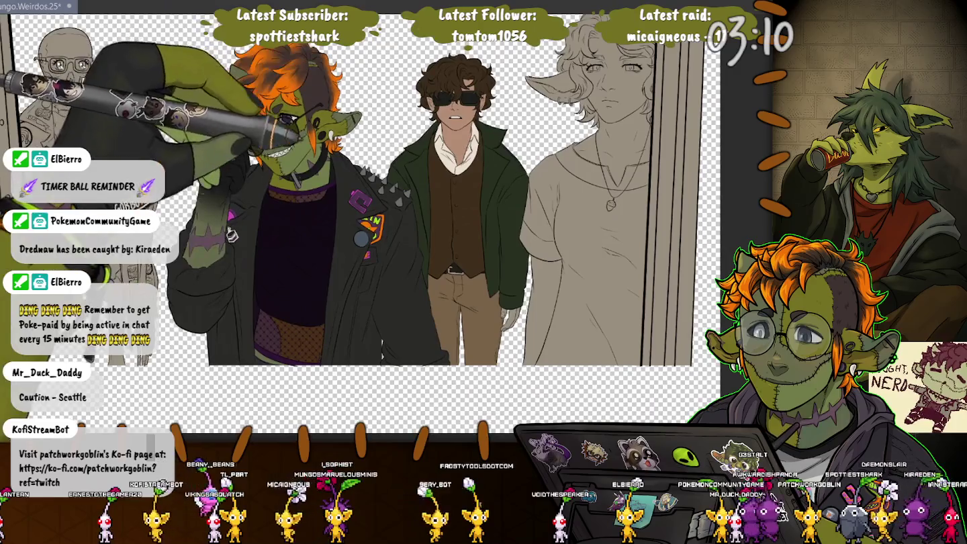
{"action": "scroll", "coordinate": [505, 363], "scroll_direction": "up", "scroll_amount": 5}
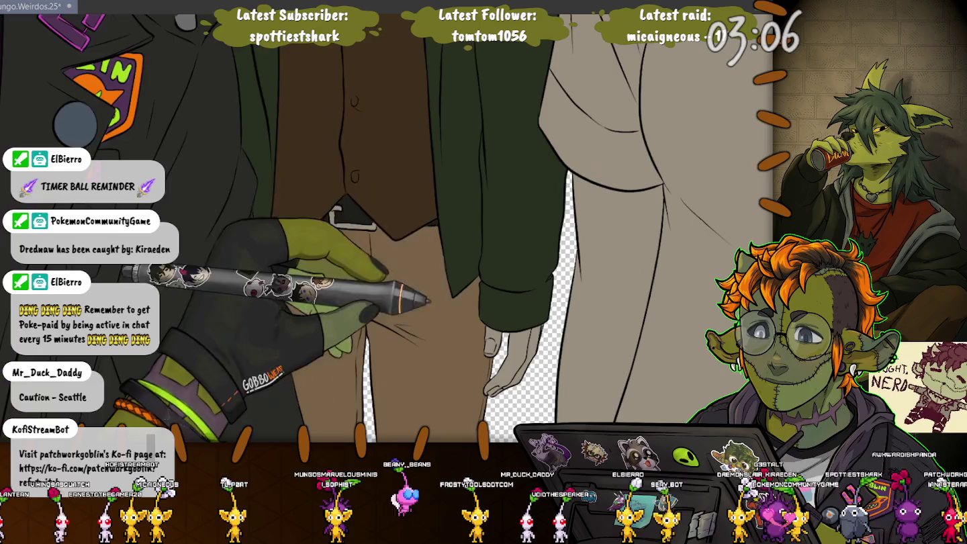
{"action": "left_click_drag", "start_coordinate": [470, 255], "coordinate": [484, 424]}
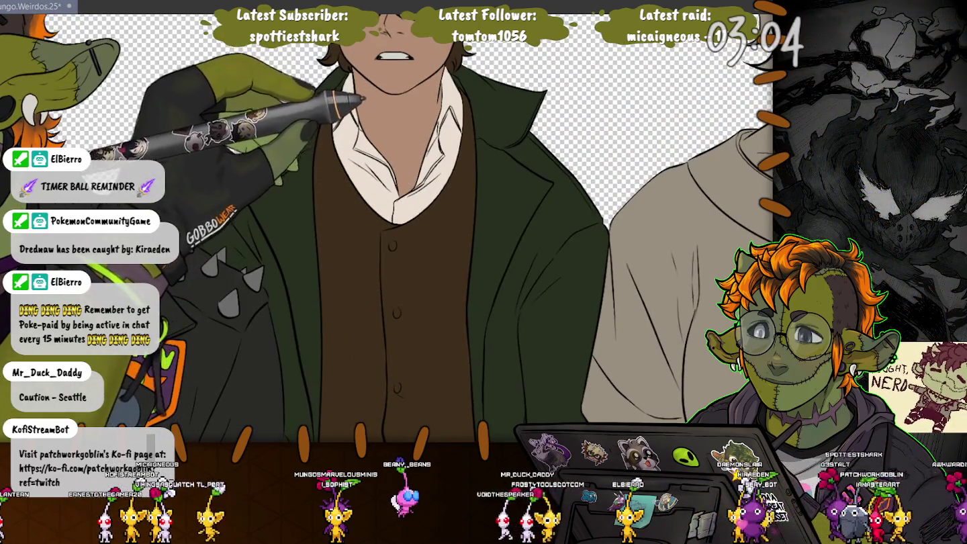
{"action": "left_click_drag", "start_coordinate": [417, 377], "coordinate": [403, 135]}
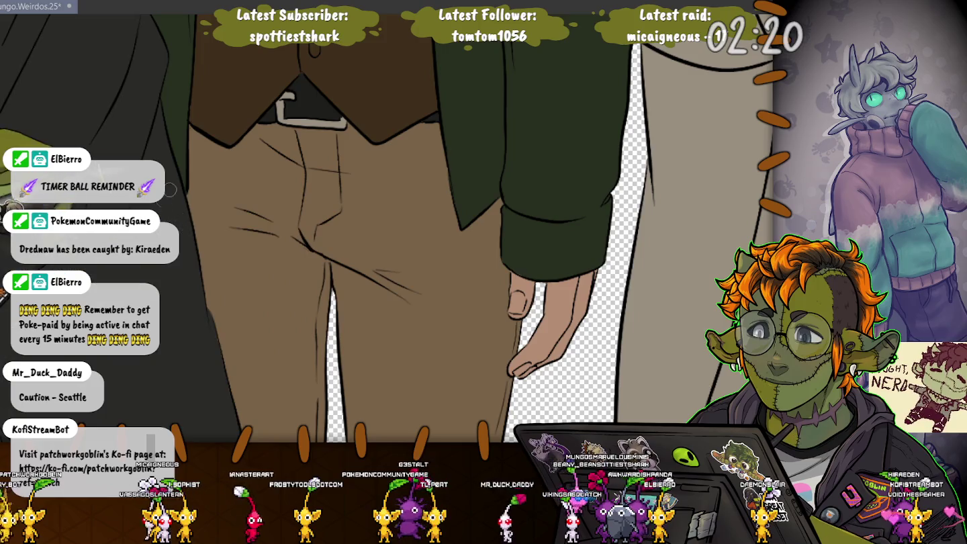
{"action": "scroll", "coordinate": [182, 193], "scroll_direction": "down", "scroll_amount": 2}
{"action": "scroll", "coordinate": [182, 193], "scroll_direction": "down", "scroll_amount": 2}
Pan to the skeleton, flat-fill its ribcage with beige bone colour, and zoom to check the fill.
{"action": "scroll", "coordinate": [181, 193], "scroll_direction": "down", "scroll_amount": 1}
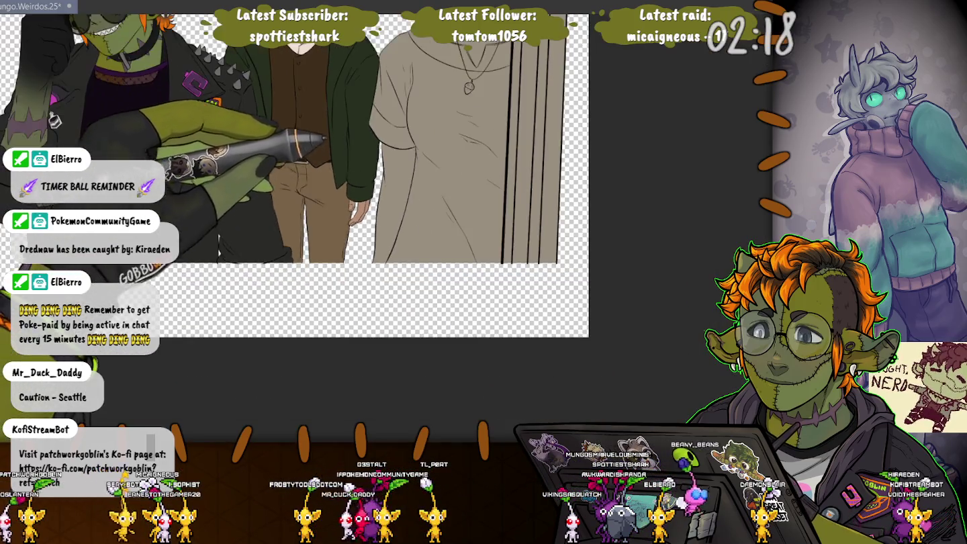
{"action": "scroll", "coordinate": [182, 192], "scroll_direction": "down", "scroll_amount": 2}
{"action": "left_click_drag", "start_coordinate": [389, 307], "coordinate": [784, 307]}
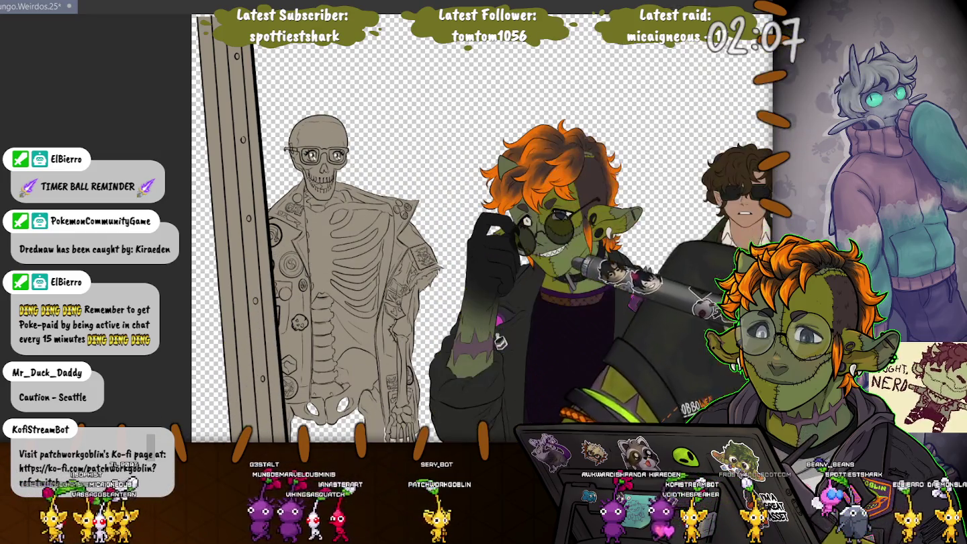
{"action": "scroll", "coordinate": [327, 233], "scroll_direction": "up", "scroll_amount": 2}
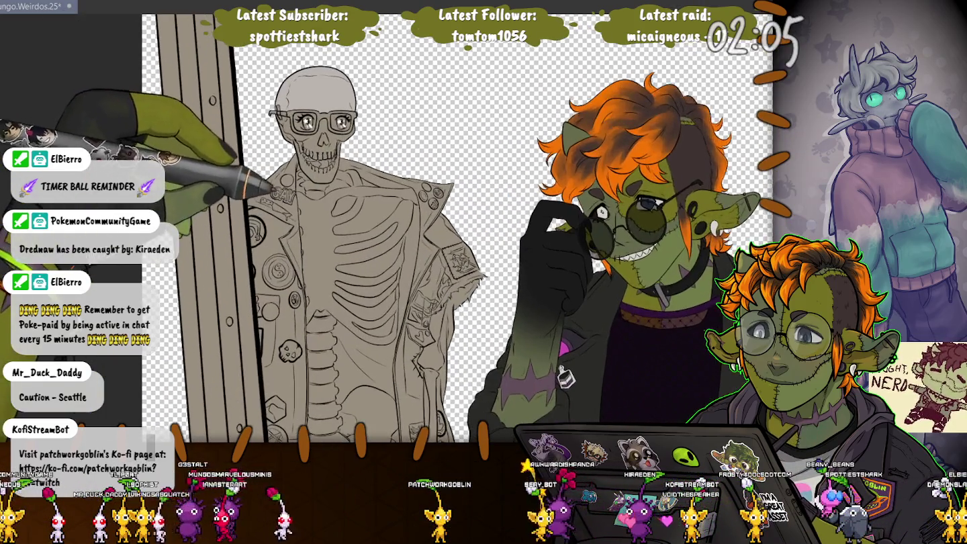
{"action": "scroll", "coordinate": [320, 234], "scroll_direction": "up", "scroll_amount": 1}
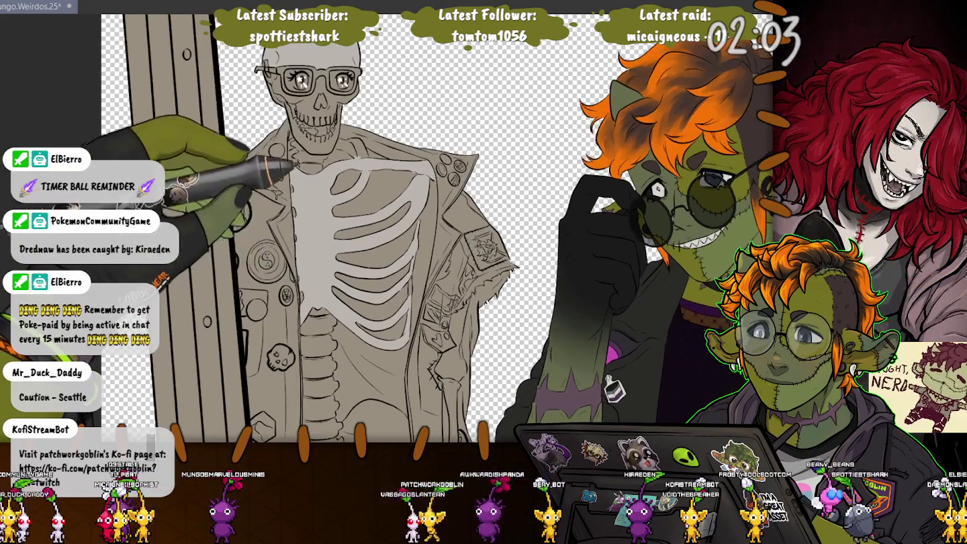
{"action": "scroll", "coordinate": [320, 233], "scroll_direction": "up", "scroll_amount": 1}
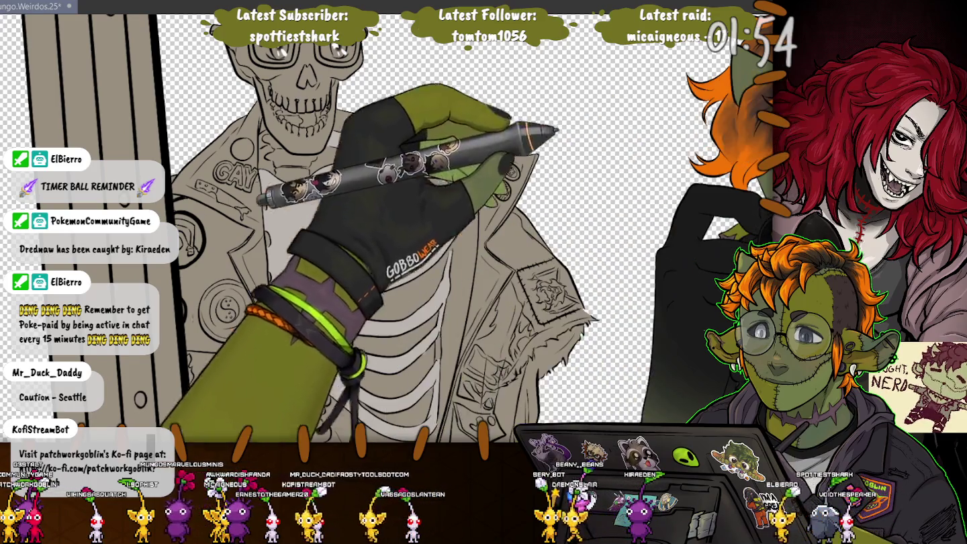
{"action": "left_click", "coordinate": [376, 269]}
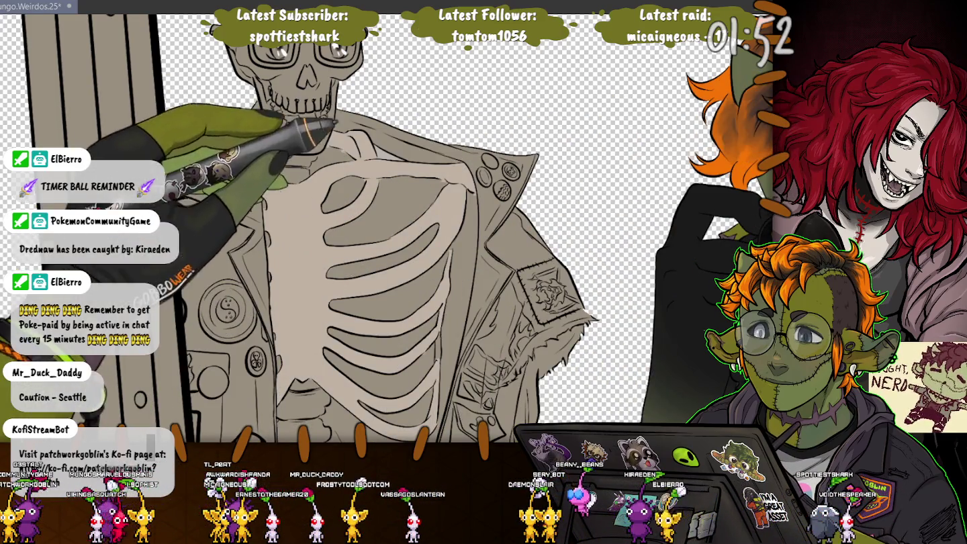
{"action": "scroll", "coordinate": [387, 229], "scroll_direction": "up", "scroll_amount": 5}
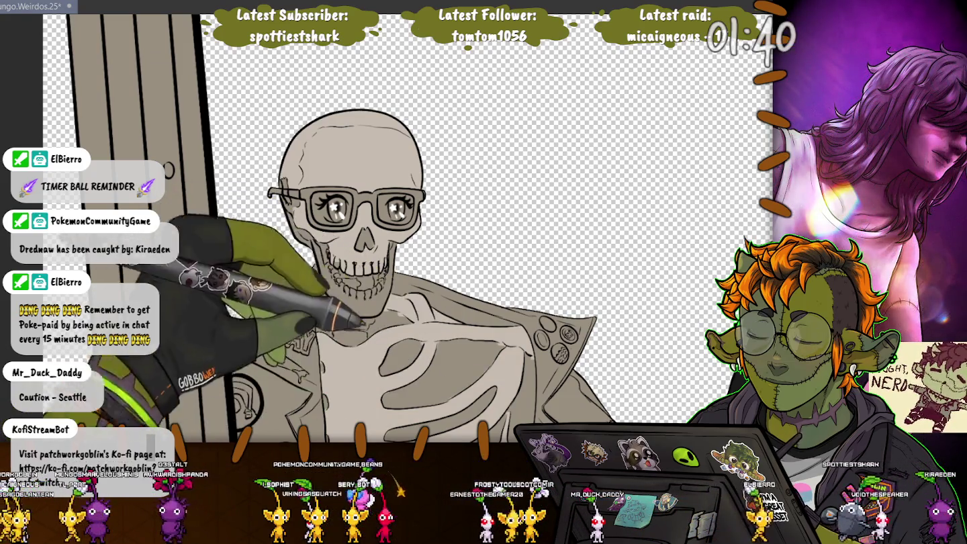
{"action": "scroll", "coordinate": [403, 269], "scroll_direction": "down", "scroll_amount": 4}
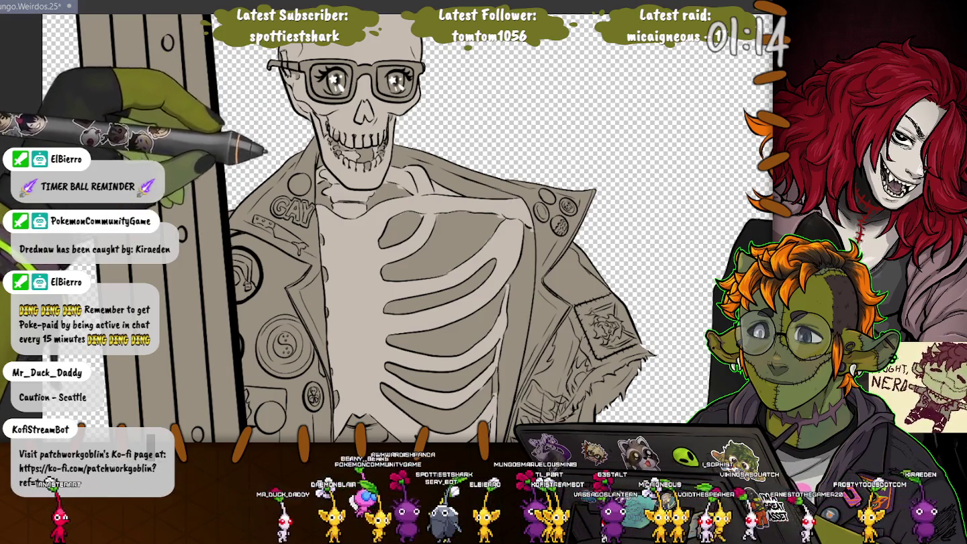
{"action": "scroll", "coordinate": [404, 268], "scroll_direction": "down", "scroll_amount": 3}
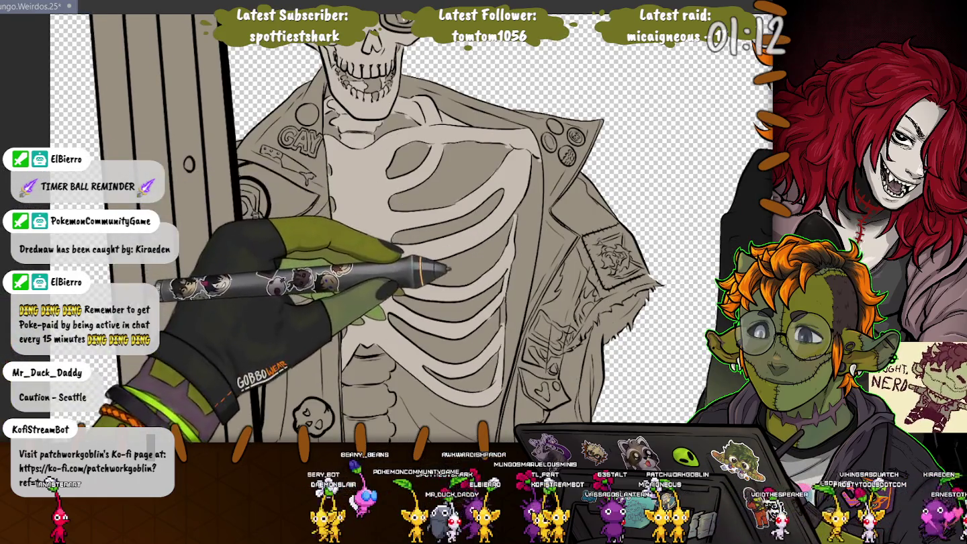
{"action": "scroll", "coordinate": [410, 229], "scroll_direction": "up", "scroll_amount": 3}
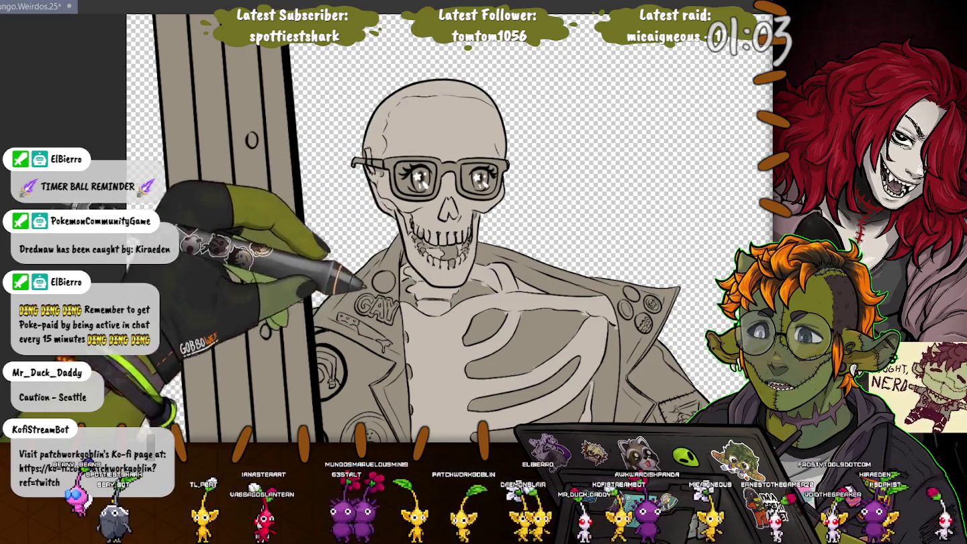
Darken the gaps between the skeleton's lower ribs with dark grey.
{"action": "left_click_drag", "start_coordinate": [356, 285], "coordinate": [433, 105]}
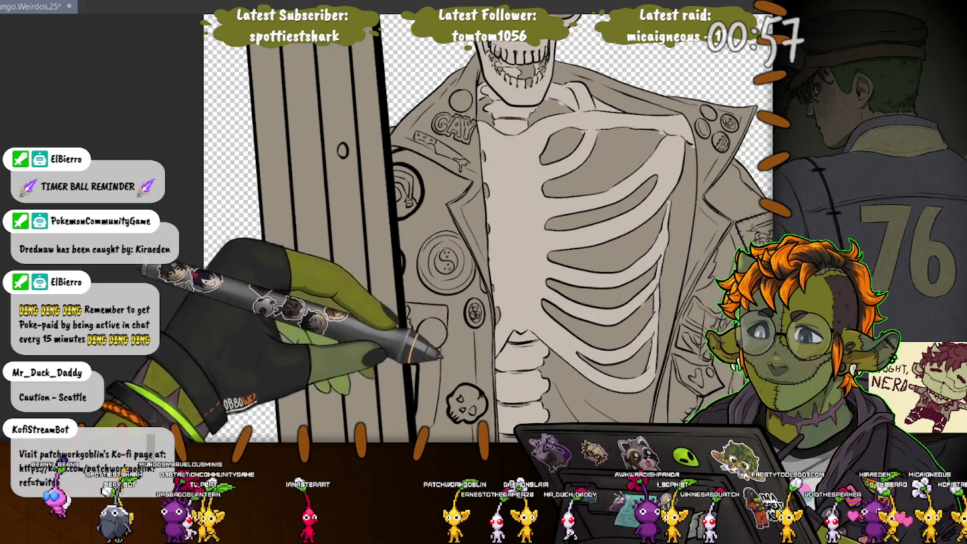
{"action": "left_click_drag", "start_coordinate": [454, 323], "coordinate": [445, 158]}
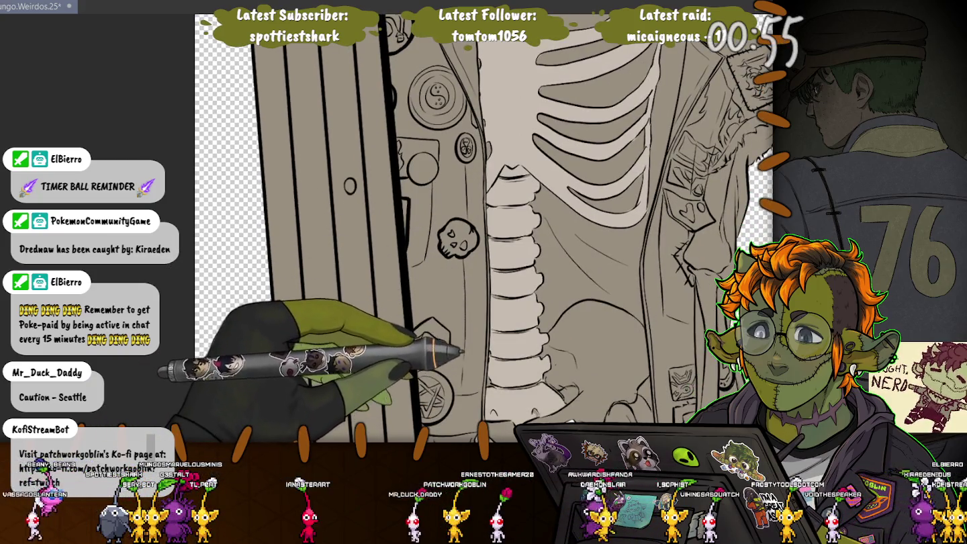
{"action": "left_click_drag", "start_coordinate": [508, 330], "coordinate": [485, 185]}
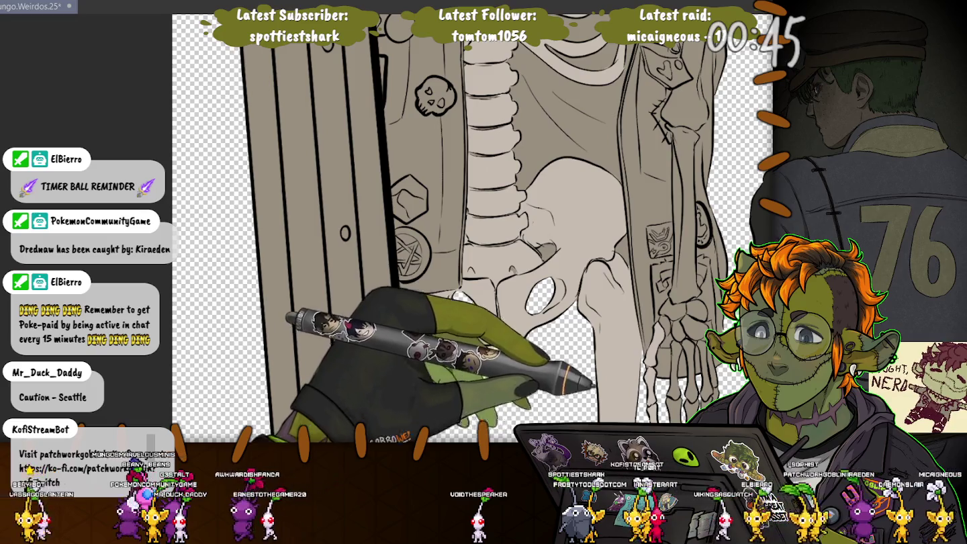
{"action": "scroll", "coordinate": [470, 228], "scroll_direction": "down", "scroll_amount": 3}
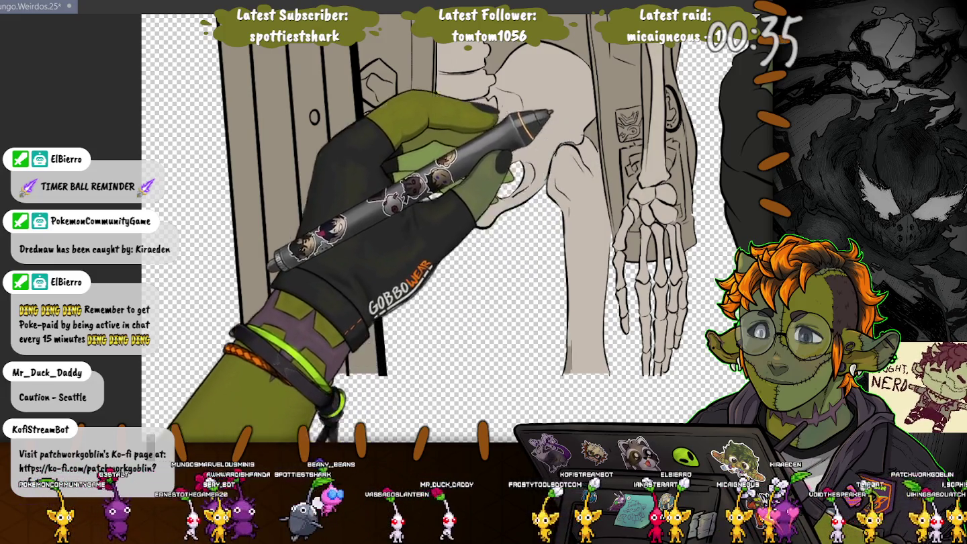
{"action": "scroll", "coordinate": [443, 228], "scroll_direction": "up", "scroll_amount": 5}
{"action": "scroll", "coordinate": [430, 228], "scroll_direction": "up", "scroll_amount": 3}
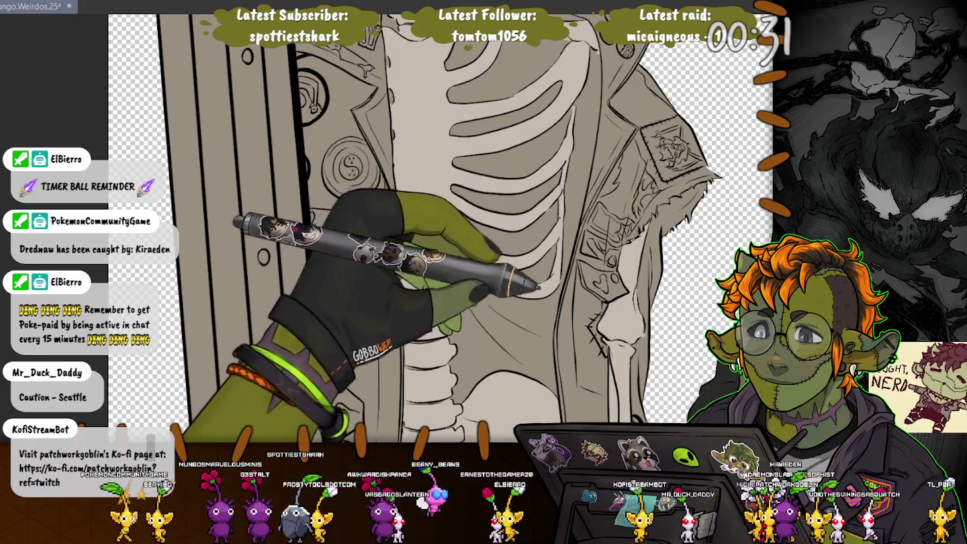
{"action": "scroll", "coordinate": [430, 228], "scroll_direction": "up", "scroll_amount": 2}
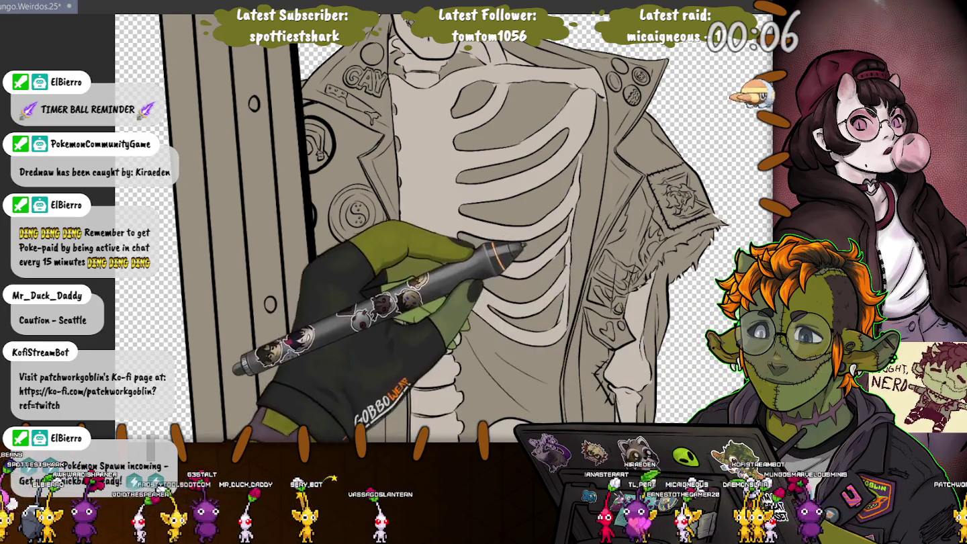
{"action": "scroll", "coordinate": [443, 229], "scroll_direction": "right", "scroll_amount": 2}
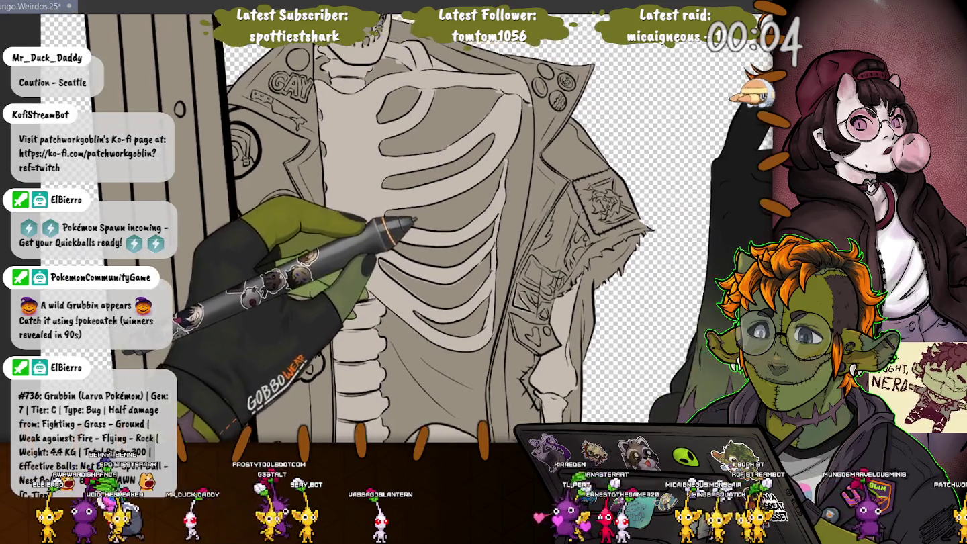
{"action": "left_click_drag", "start_coordinate": [413, 221], "coordinate": [402, 230]}
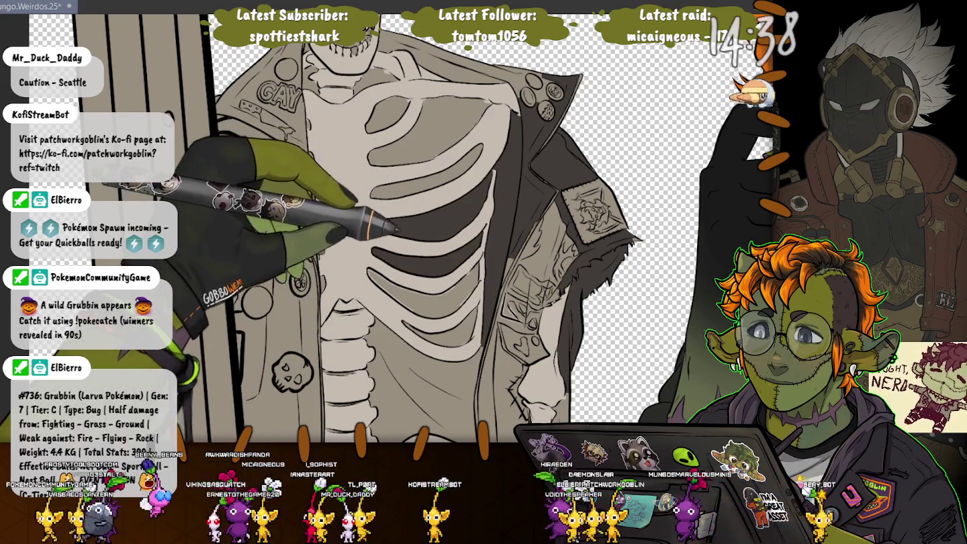
Fill the upper rib gap and the small gap at the top of the ribcage with dark grey.
{"action": "left_click", "coordinate": [377, 121]}
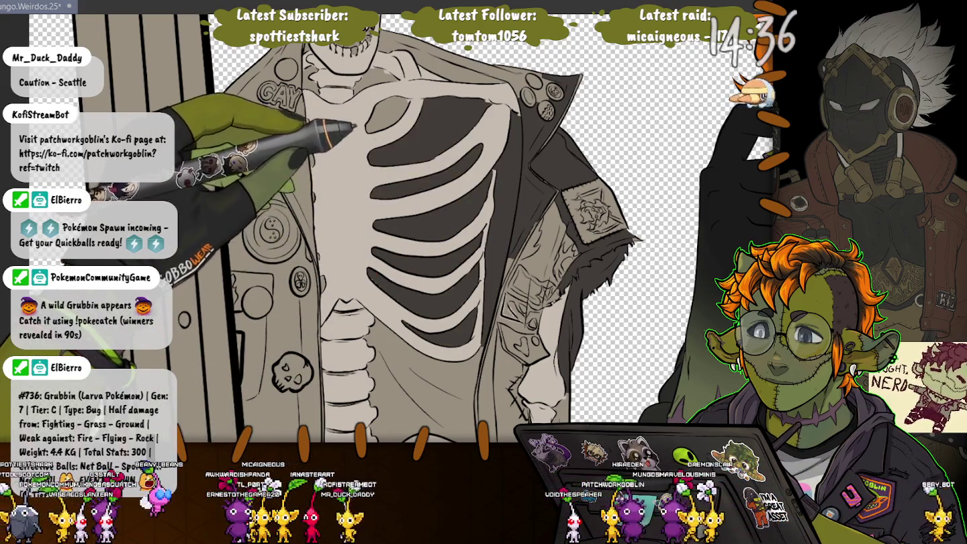
{"action": "left_click", "coordinate": [376, 81]}
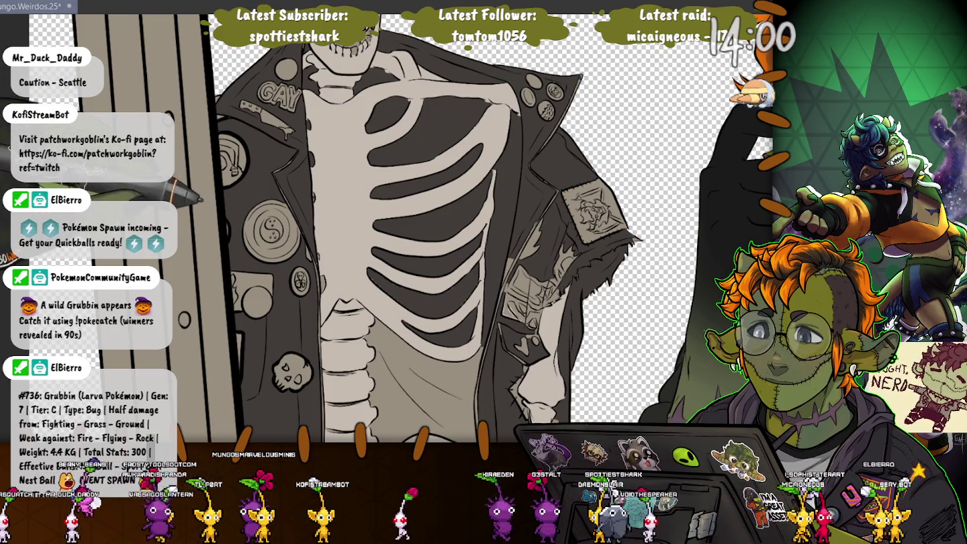
Scroll down over the skeleton's spine, pelvis and jacket.
{"action": "scroll", "coordinate": [430, 228], "scroll_direction": "down", "scroll_amount": 5}
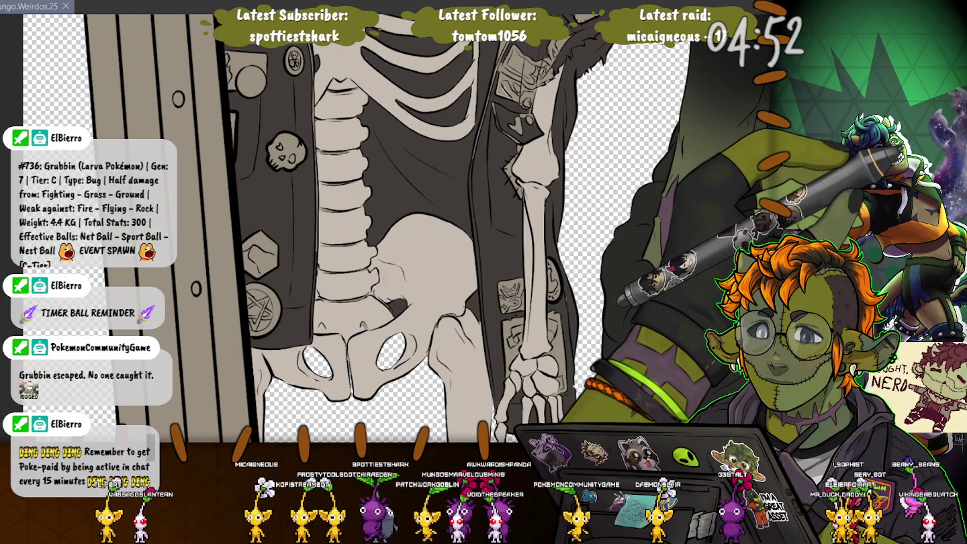
Paint shading over the skeleton's torso, ribs and patched jacket.
{"action": "left_click_drag", "start_coordinate": [311, 164], "coordinate": [313, 180]}
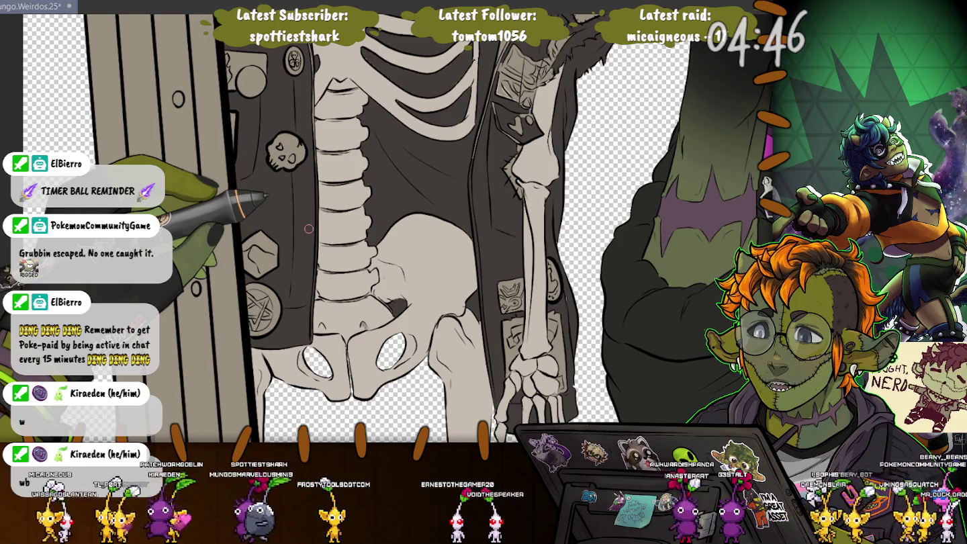
{"action": "scroll", "coordinate": [312, 126], "scroll_direction": "up", "scroll_amount": 2}
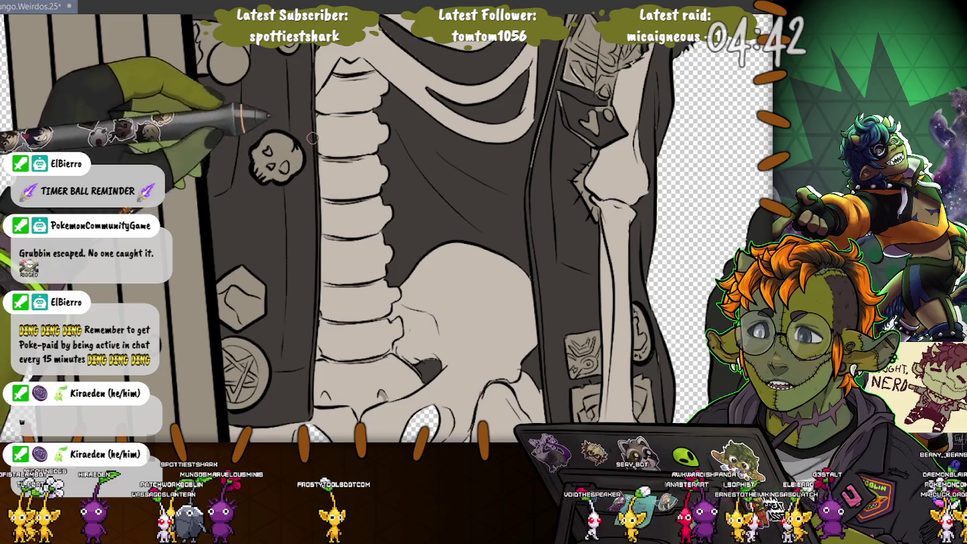
{"action": "scroll", "coordinate": [309, 90], "scroll_direction": "up", "scroll_amount": 3}
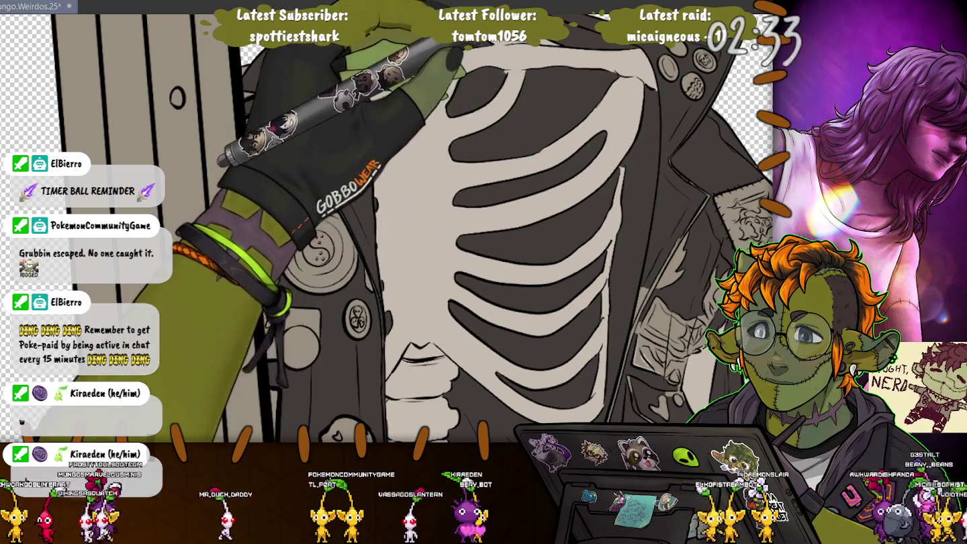
{"action": "scroll", "coordinate": [450, 229], "scroll_direction": "up", "scroll_amount": 3}
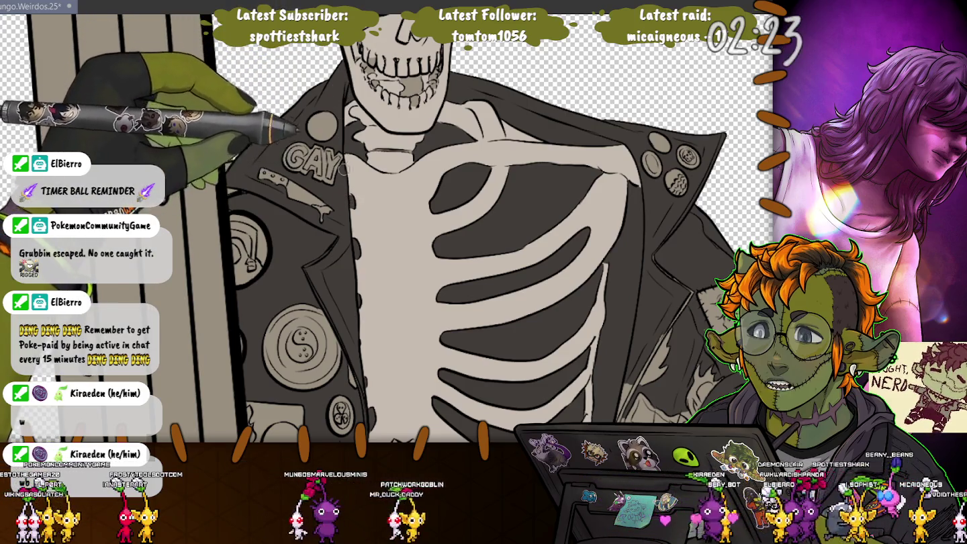
Draw a thin detail line on the jacket beside the ribs, then view the pelvis.
{"action": "scroll", "coordinate": [457, 215], "scroll_direction": "up", "scroll_amount": 2}
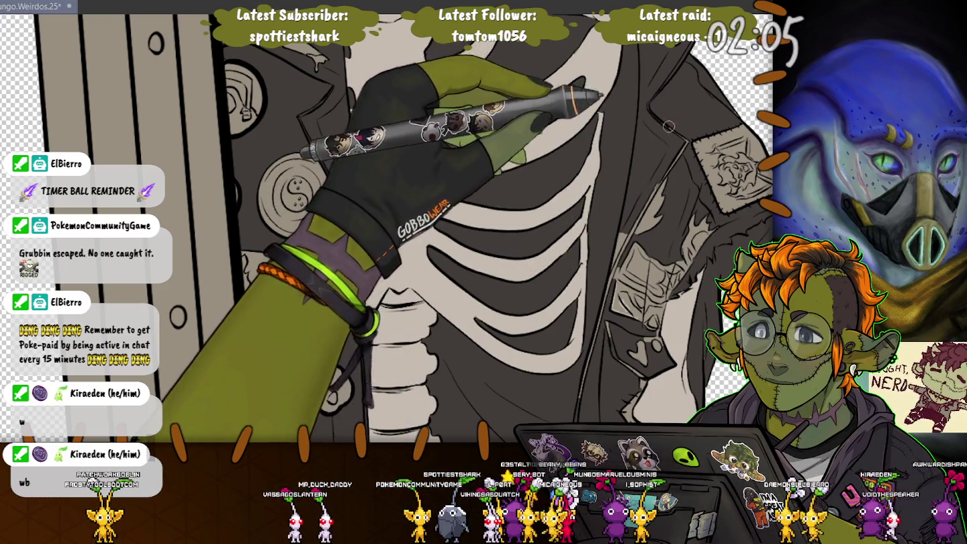
{"action": "left_click_drag", "start_coordinate": [656, 194], "coordinate": [686, 143]}
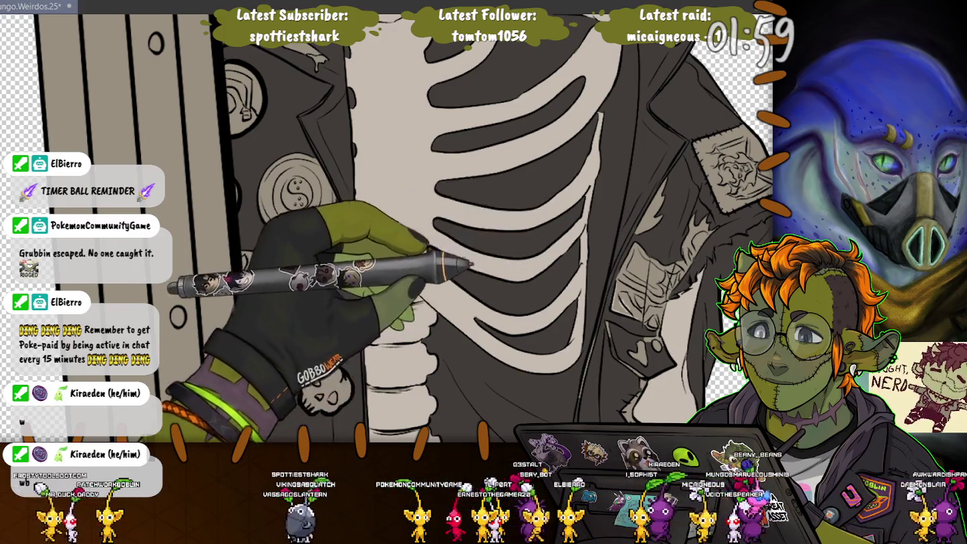
{"action": "scroll", "coordinate": [604, 304], "scroll_direction": "down", "scroll_amount": 3}
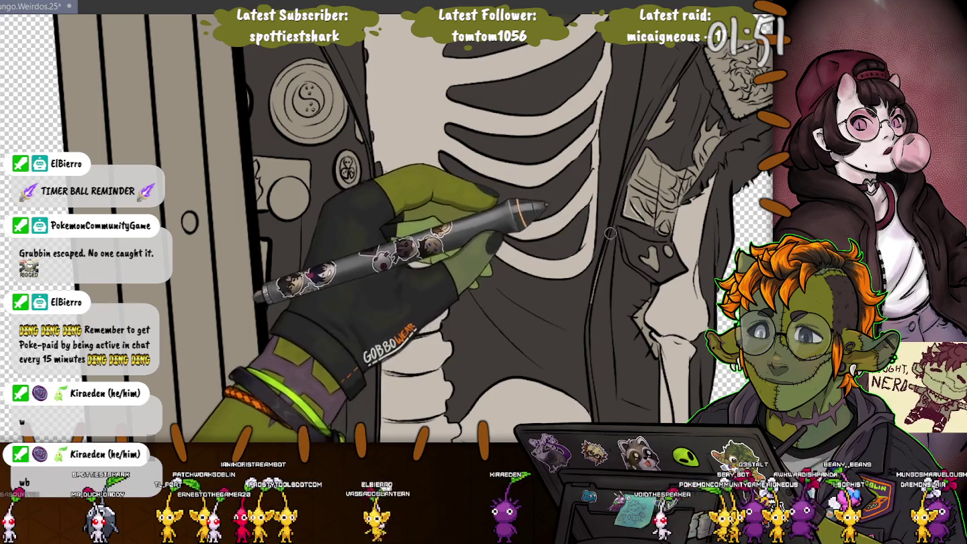
{"action": "scroll", "coordinate": [601, 264], "scroll_direction": "down", "scroll_amount": 5}
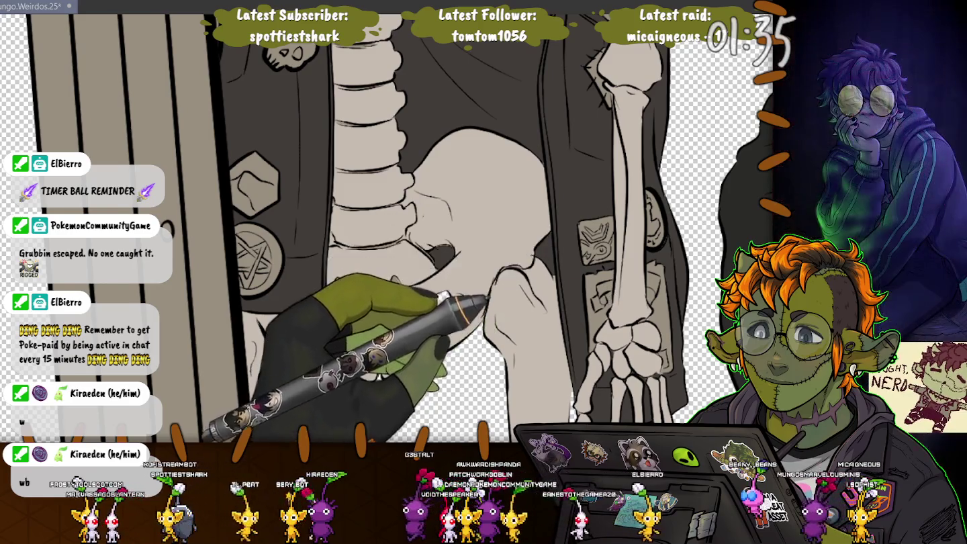
{"action": "scroll", "coordinate": [444, 229], "scroll_direction": "down", "scroll_amount": 5}
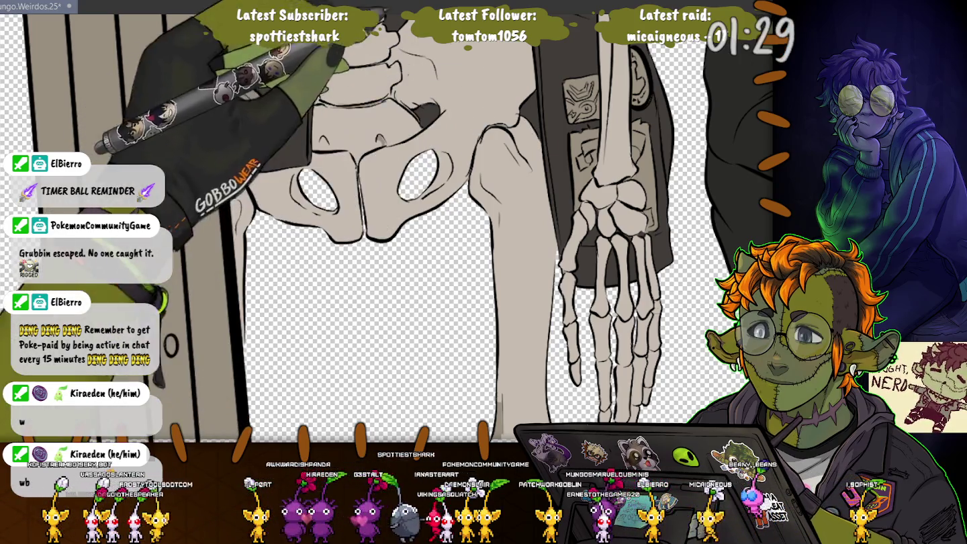
{"action": "scroll", "coordinate": [444, 229], "scroll_direction": "up", "scroll_amount": 1}
{"action": "scroll", "coordinate": [350, 127], "scroll_direction": "up", "scroll_amount": 3}
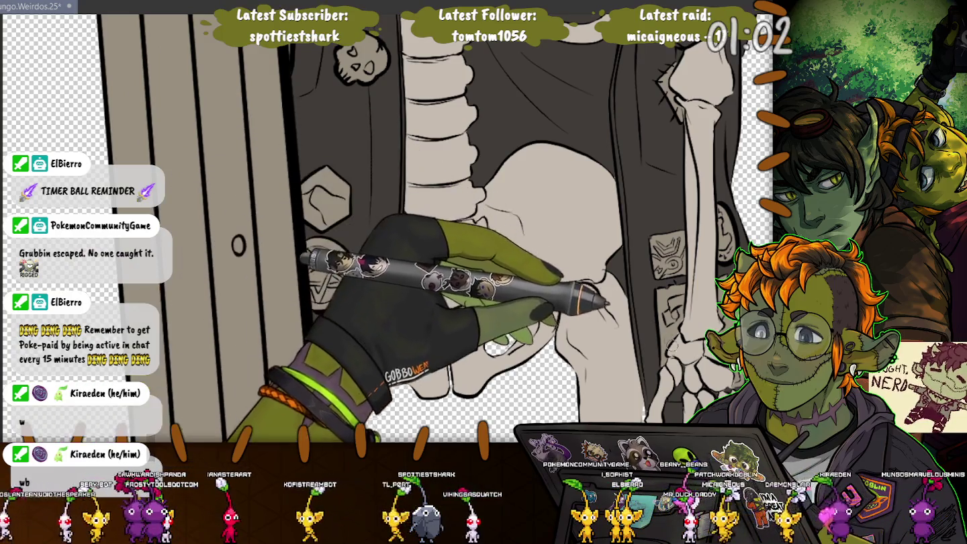
{"action": "left_click_drag", "start_coordinate": [557, 312], "coordinate": [470, 176]}
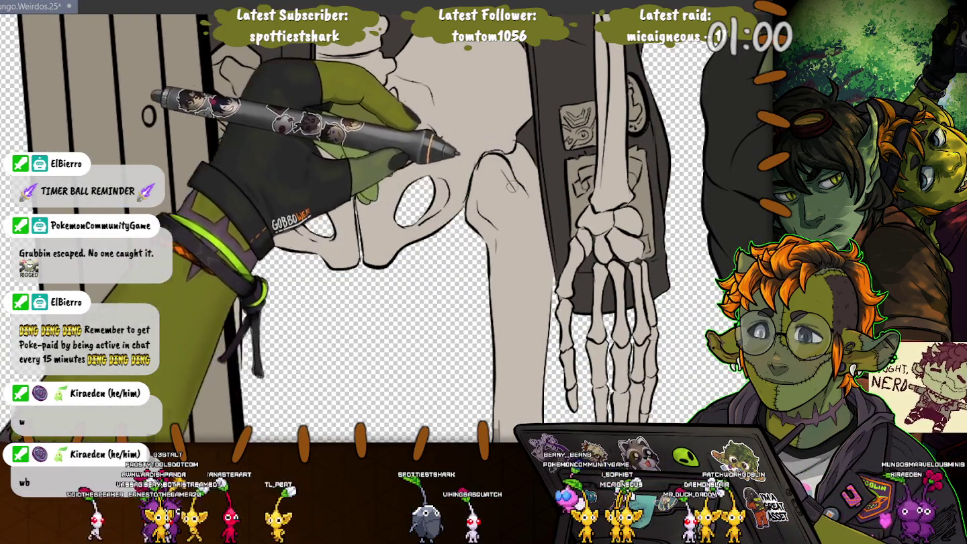
{"action": "scroll", "coordinate": [387, 222], "scroll_direction": "down", "scroll_amount": 3}
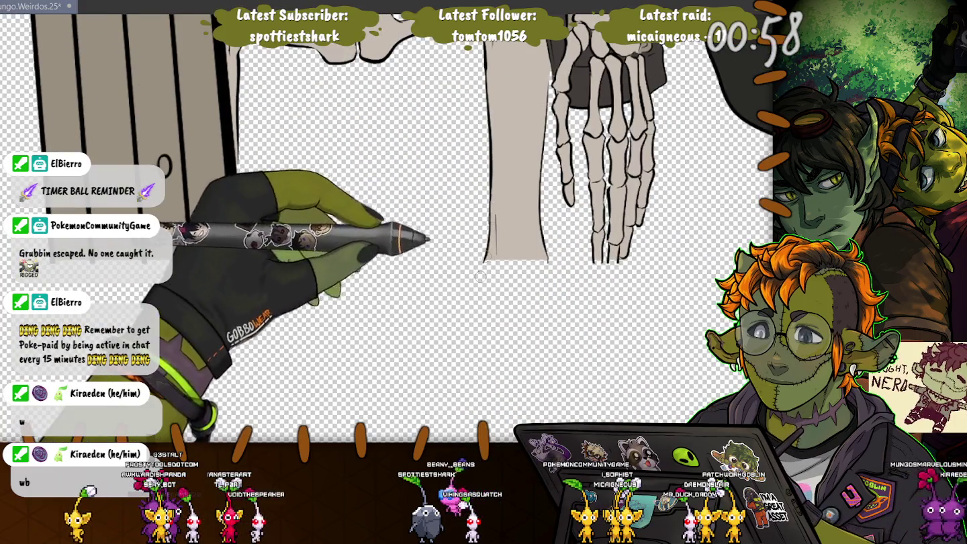
{"action": "scroll", "coordinate": [464, 232], "scroll_direction": "up", "scroll_amount": 4}
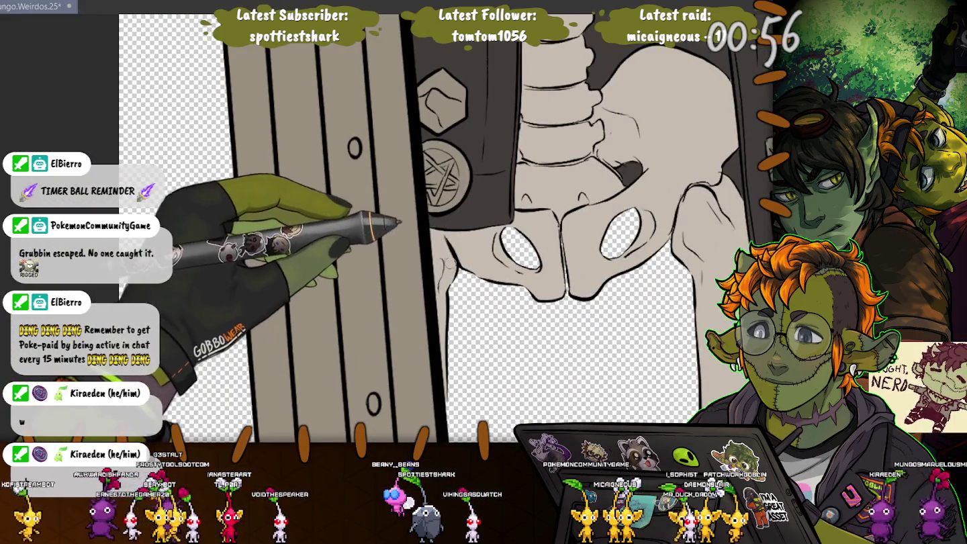
{"action": "scroll", "coordinate": [437, 232], "scroll_direction": "up", "scroll_amount": 1}
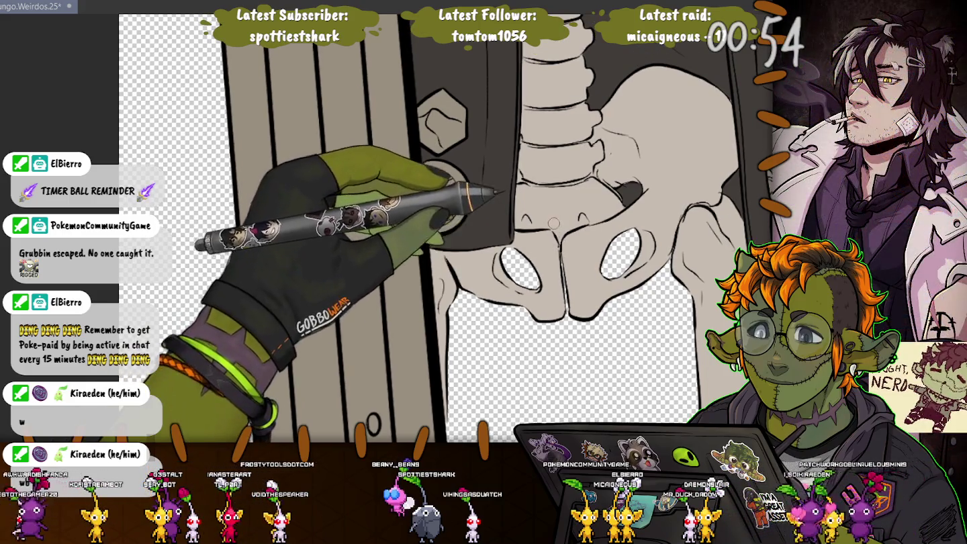
{"action": "scroll", "coordinate": [463, 232], "scroll_direction": "up", "scroll_amount": 5}
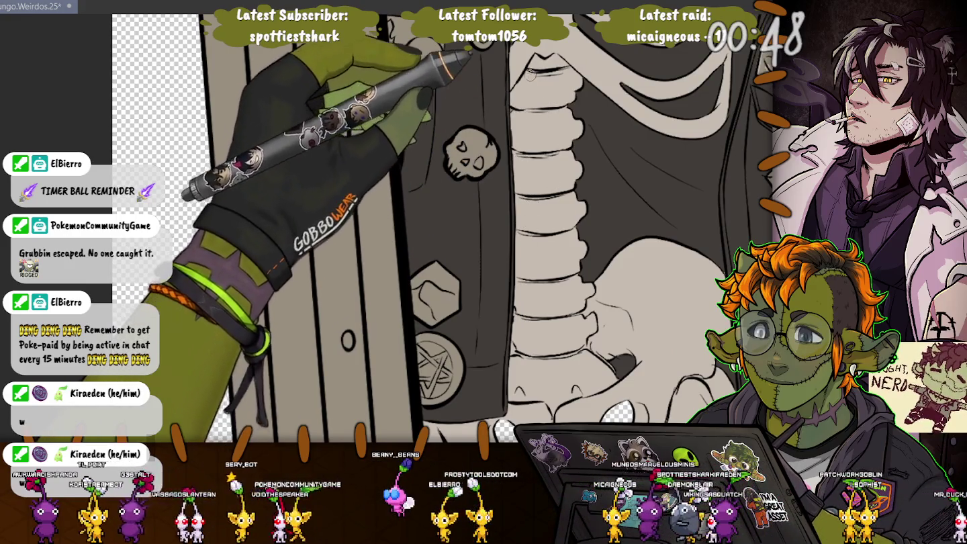
{"action": "scroll", "coordinate": [664, 156], "scroll_direction": "up", "scroll_amount": 4}
{"action": "scroll", "coordinate": [664, 155], "scroll_direction": "up", "scroll_amount": 3}
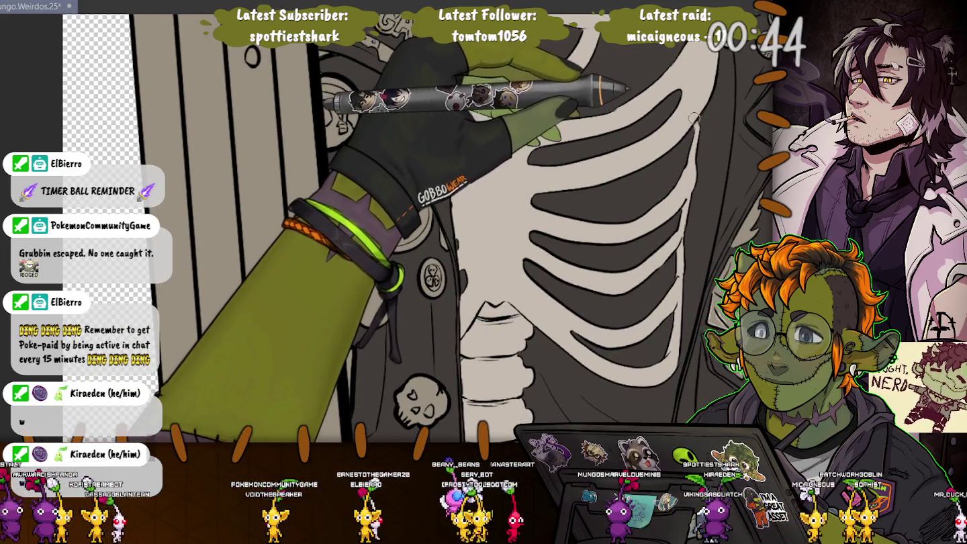
{"action": "scroll", "coordinate": [637, 196], "scroll_direction": "up", "scroll_amount": 4}
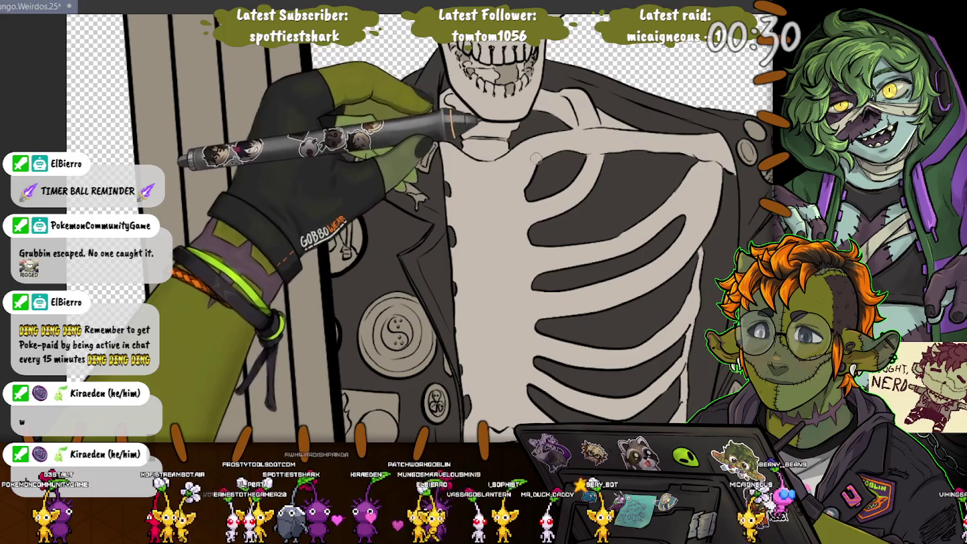
{"action": "left_click_drag", "start_coordinate": [536, 155], "coordinate": [536, 28]}
{"action": "scroll", "coordinate": [470, 235], "scroll_direction": "up", "scroll_amount": 1}
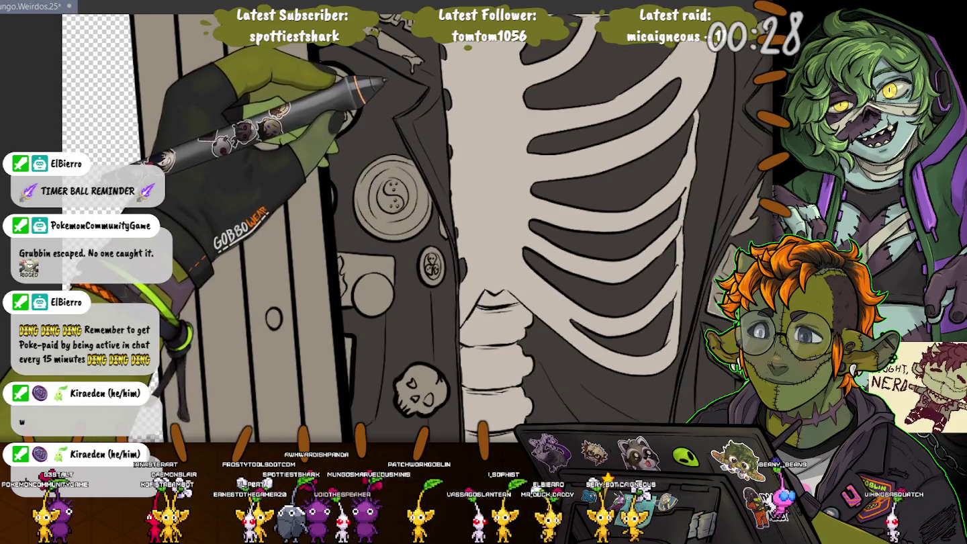
{"action": "scroll", "coordinate": [457, 227], "scroll_direction": "up", "scroll_amount": 2}
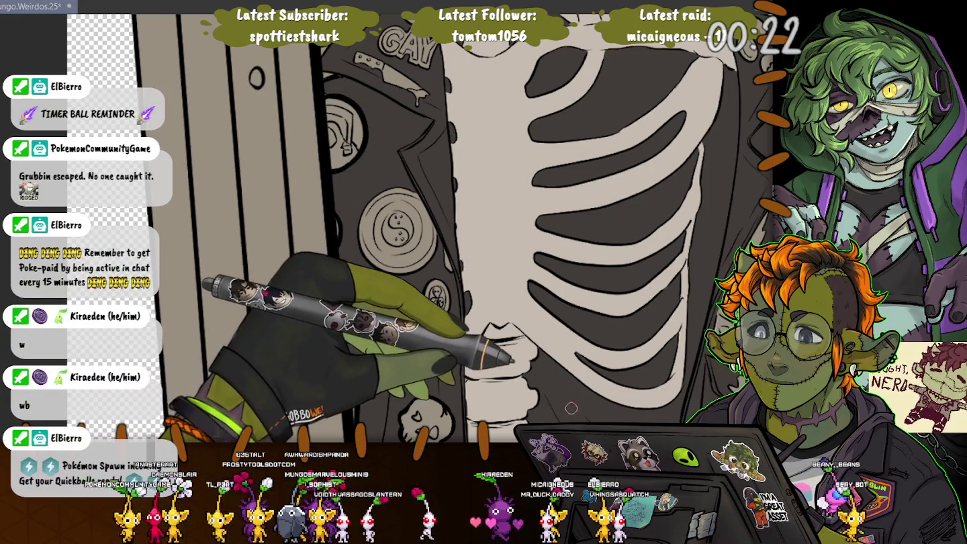
{"action": "scroll", "coordinate": [658, 208], "scroll_direction": "up", "scroll_amount": 3}
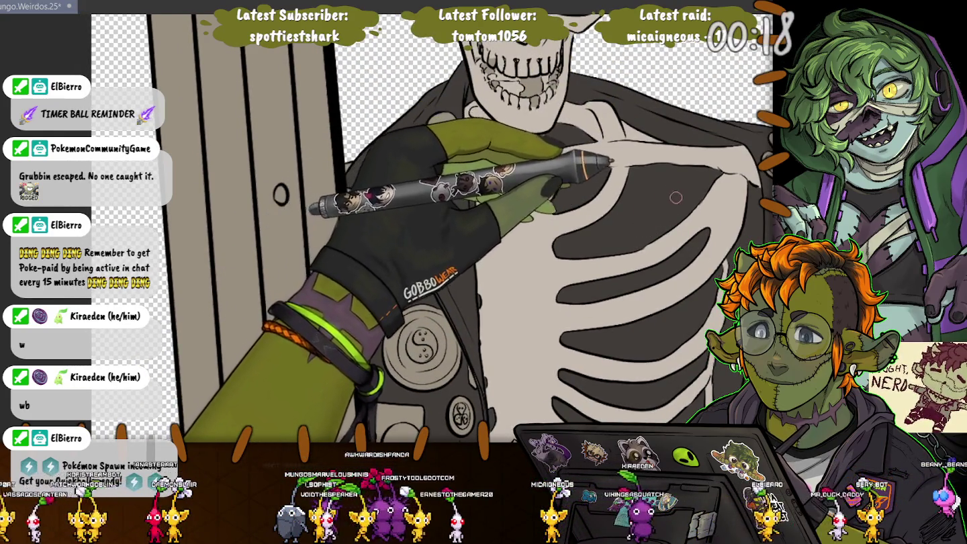
{"action": "scroll", "coordinate": [657, 207], "scroll_direction": "down", "scroll_amount": 3}
{"action": "scroll", "coordinate": [658, 208], "scroll_direction": "down", "scroll_amount": 1}
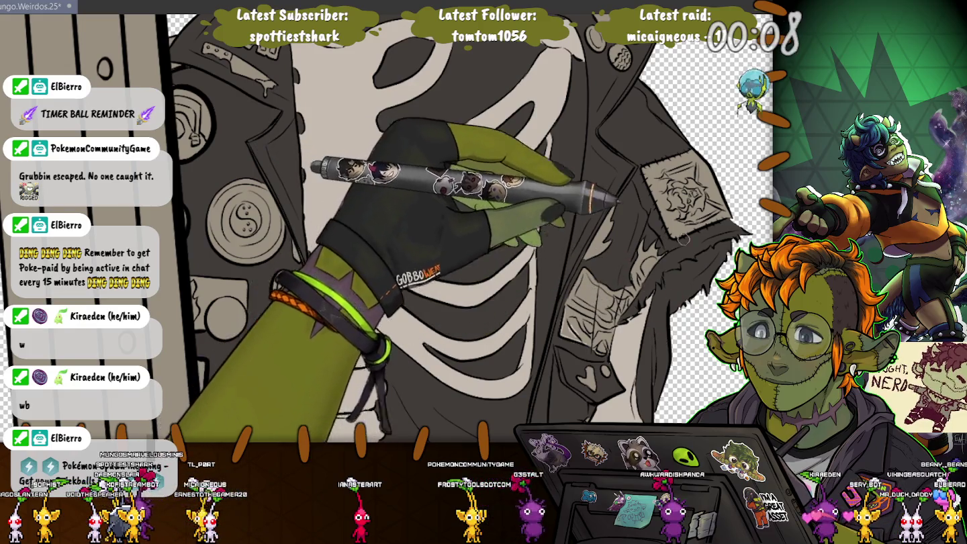
{"action": "scroll", "coordinate": [680, 238], "scroll_direction": "down", "scroll_amount": 5}
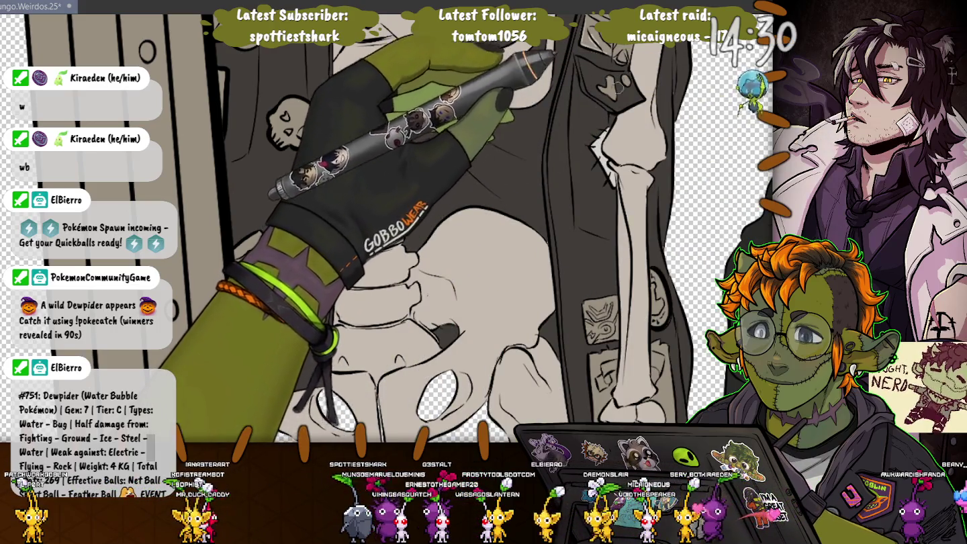
{"action": "scroll", "coordinate": [403, 270], "scroll_direction": "down", "scroll_amount": 4}
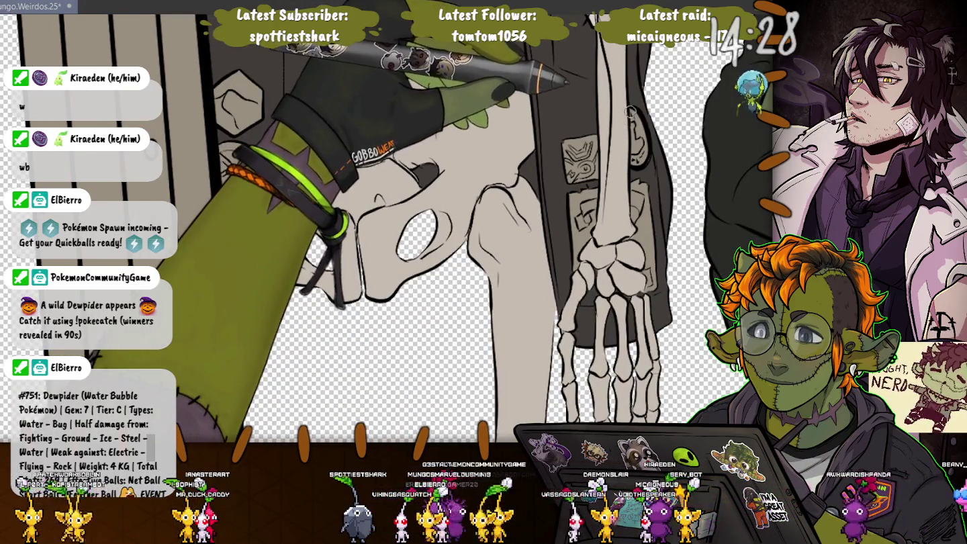
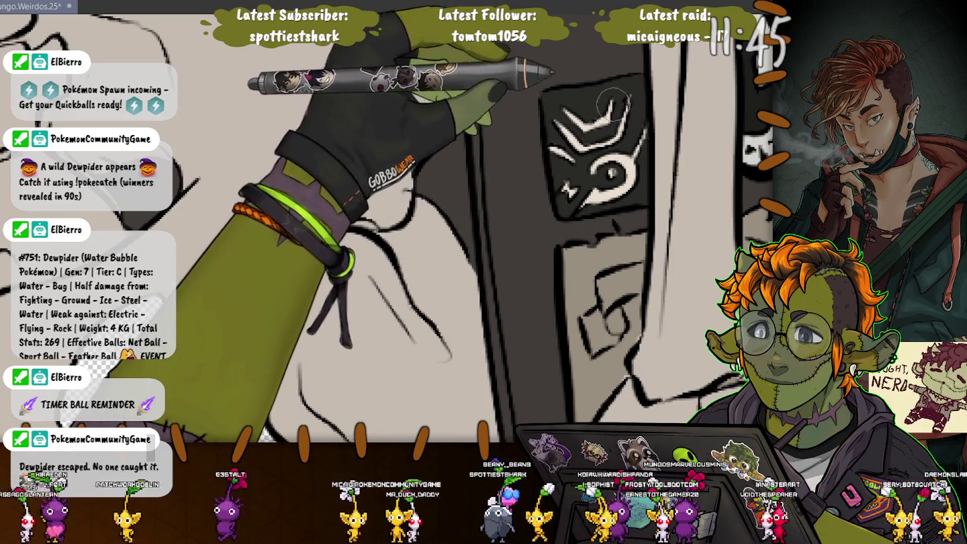
Scroll the canvas down from the mask to the skeleton's lower body and bony feet.
{"action": "scroll", "coordinate": [567, 194], "scroll_direction": "up", "scroll_amount": 2}
{"action": "scroll", "coordinate": [578, 232], "scroll_direction": "down", "scroll_amount": 2}
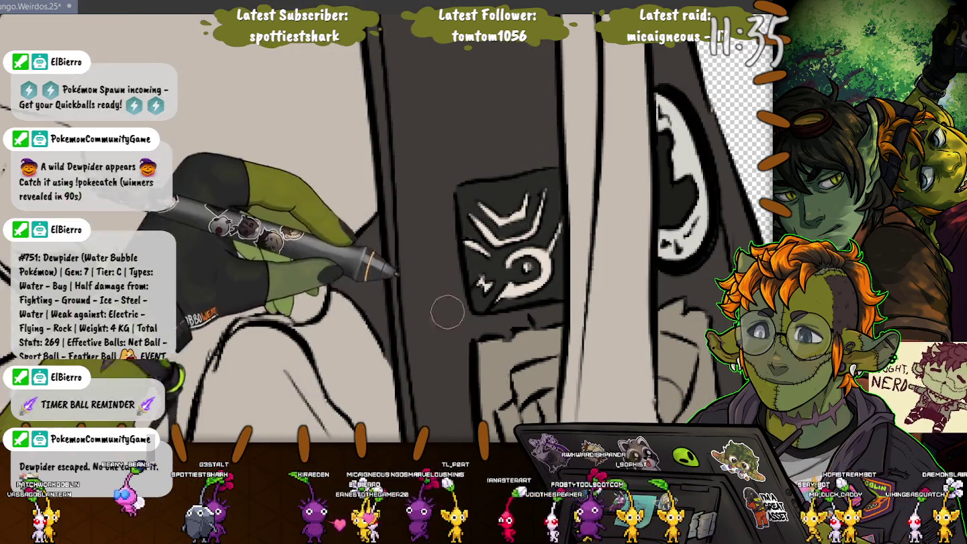
{"action": "scroll", "coordinate": [407, 162], "scroll_direction": "down", "scroll_amount": 3}
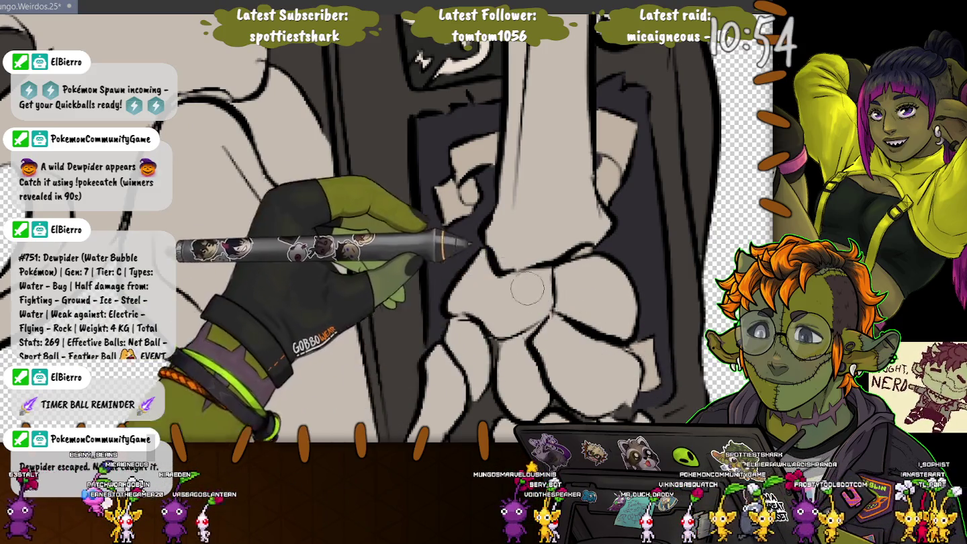
Scroll to the skeleton's long leg bone against the dark robe.
{"action": "scroll", "coordinate": [497, 346], "scroll_direction": "down", "scroll_amount": 5}
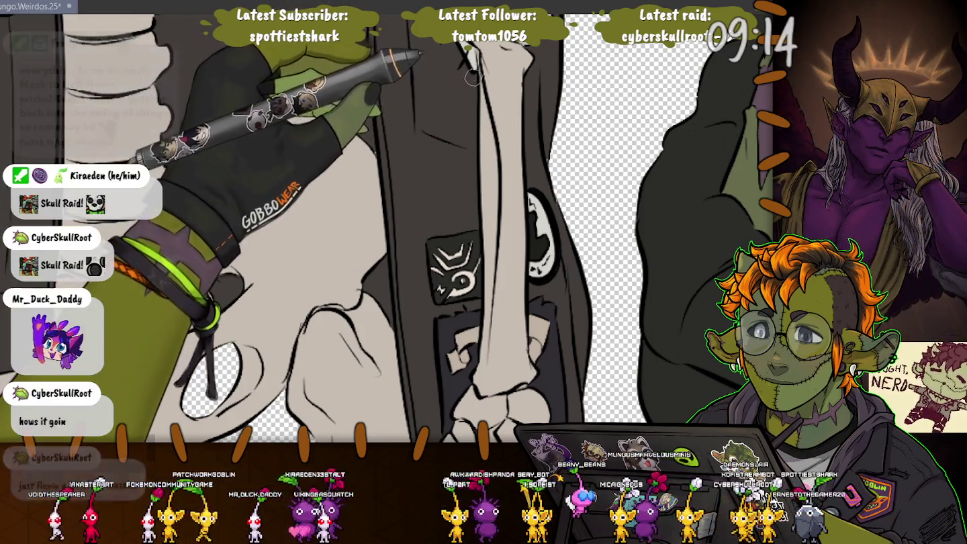
Rotate, zoom and pan the view onto the skeleton's ribcage and the masked face above it.
{"action": "left_click_drag", "start_coordinate": [480, 86], "coordinate": [531, 232]}
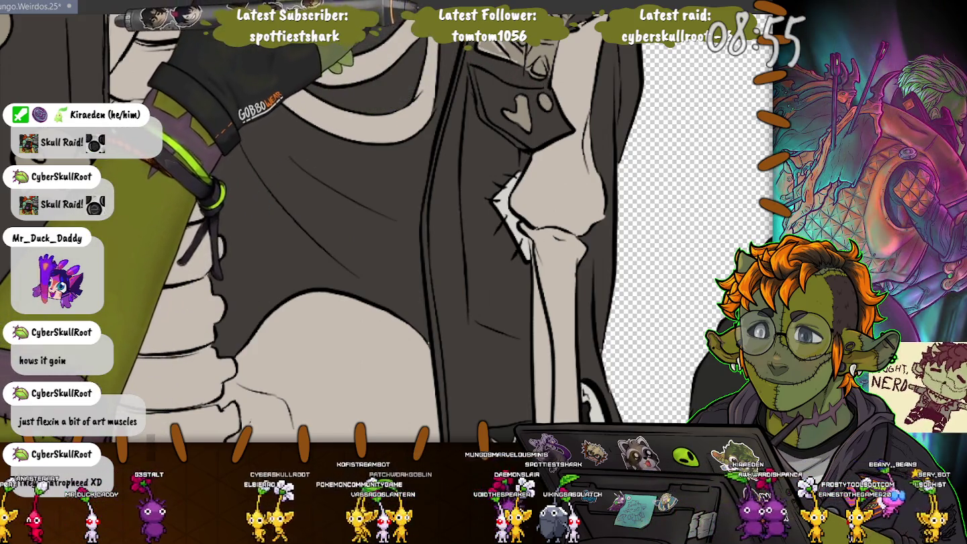
{"action": "left_click_drag", "start_coordinate": [477, 57], "coordinate": [462, 231]}
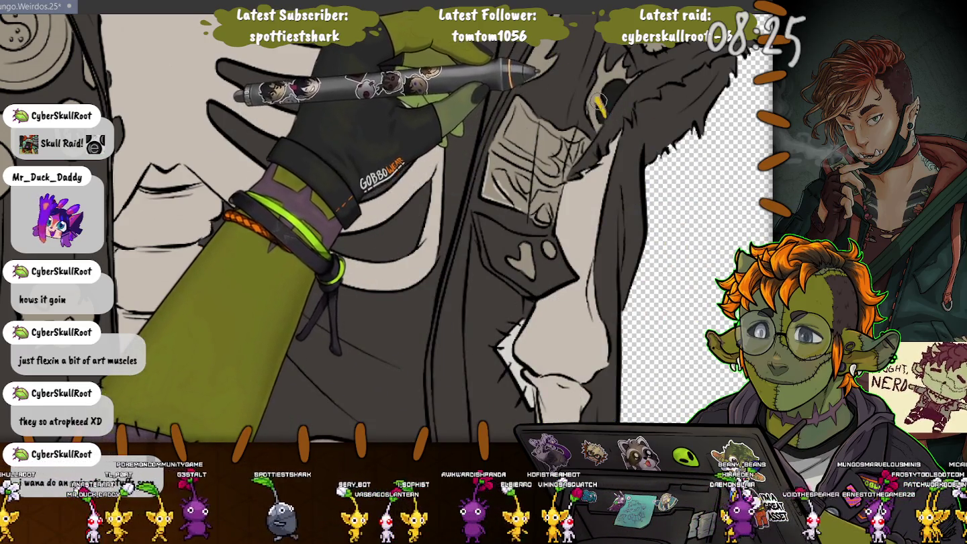
Extend the yellow marking in the mask's eye socket.
{"action": "left_click_drag", "start_coordinate": [594, 86], "coordinate": [598, 128]}
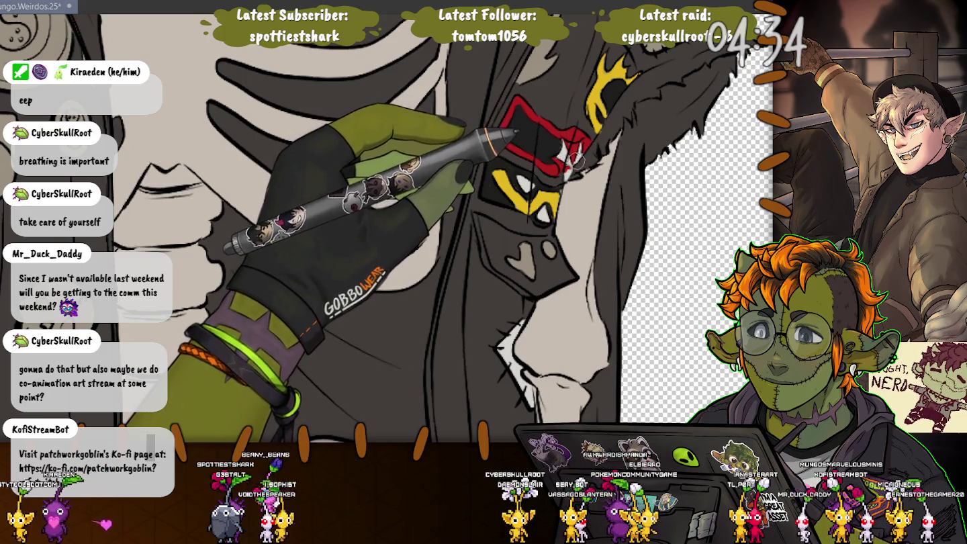
{"action": "scroll", "coordinate": [423, 228], "scroll_direction": "up", "scroll_amount": 3}
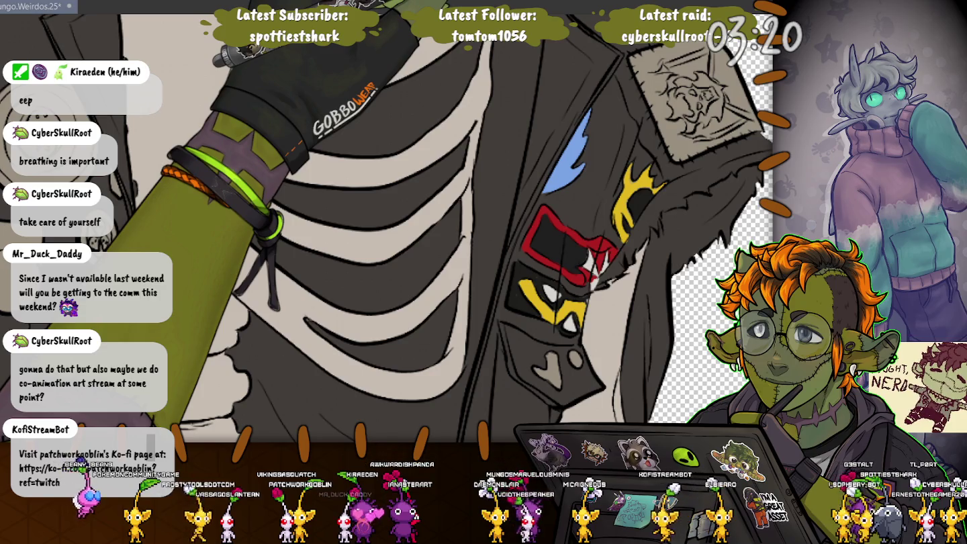
{"action": "key", "text": "ctrl+z"}
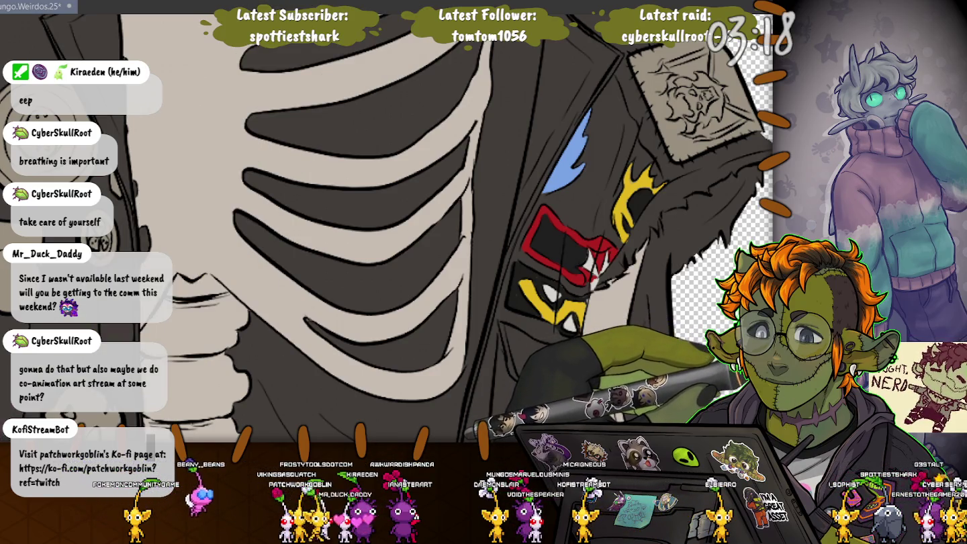
{"action": "key", "text": "ctrl+shift+z"}
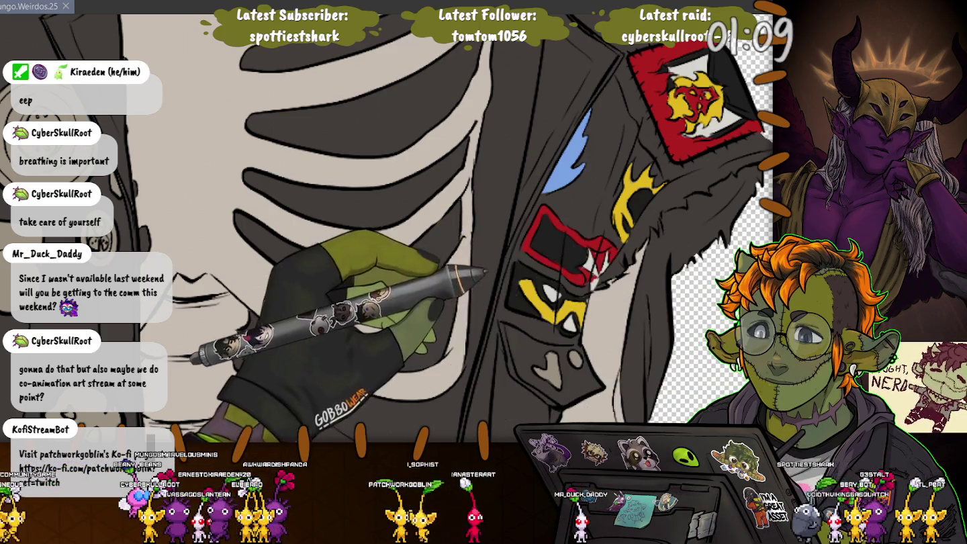
Fill a small spot on the lower jacket patch blue, then zoom out over the ribcage and jacket.
{"action": "left_click", "coordinate": [551, 366]}
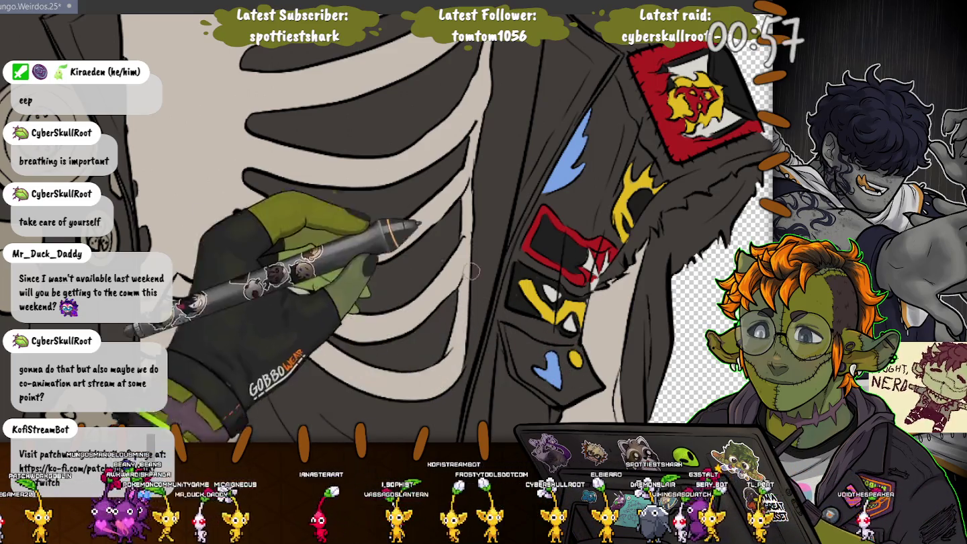
{"action": "left_click_drag", "start_coordinate": [532, 353], "coordinate": [600, 453]}
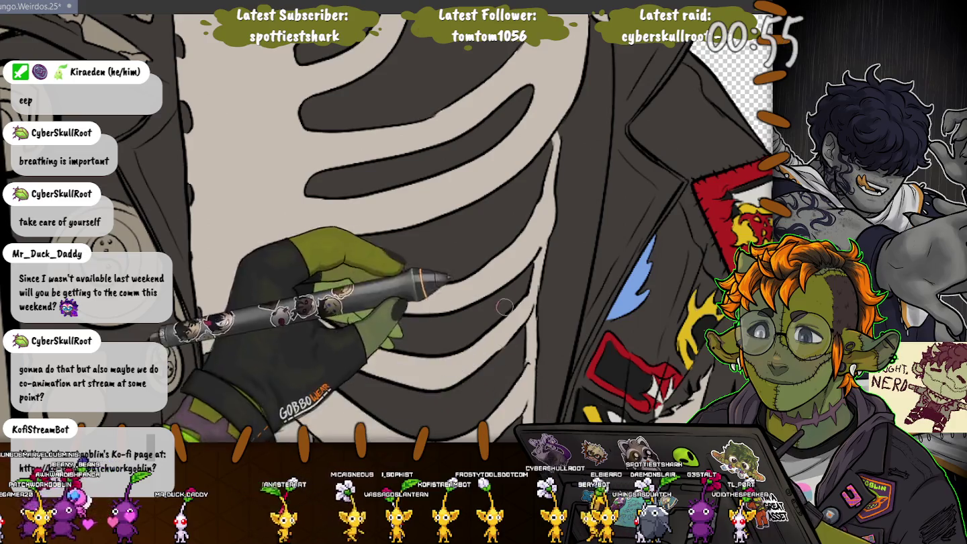
{"action": "scroll", "coordinate": [464, 250], "scroll_direction": "down", "scroll_amount": 2}
{"action": "scroll", "coordinate": [464, 250], "scroll_direction": "down", "scroll_amount": 2}
{"action": "scroll", "coordinate": [464, 249], "scroll_direction": "down", "scroll_amount": 1}
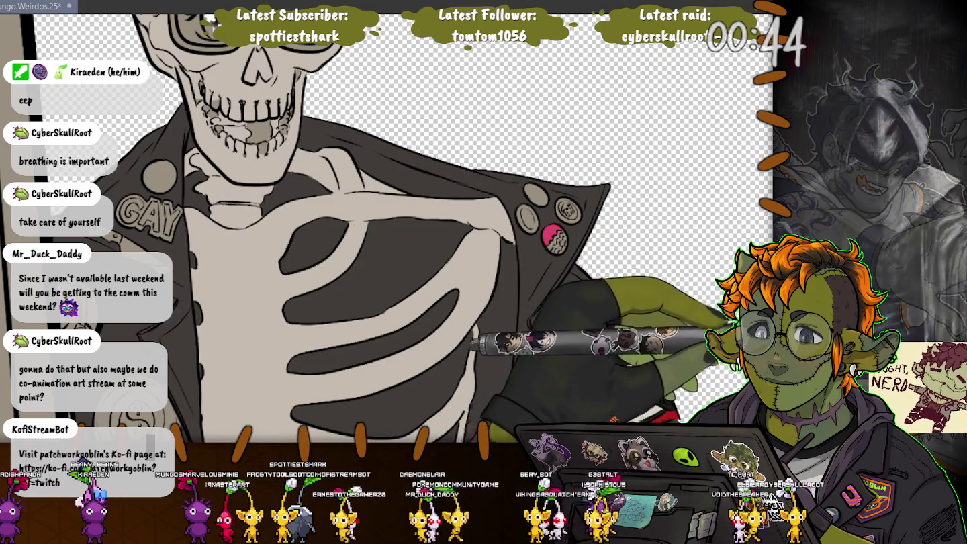
{"action": "scroll", "coordinate": [404, 236], "scroll_direction": "up", "scroll_amount": 2}
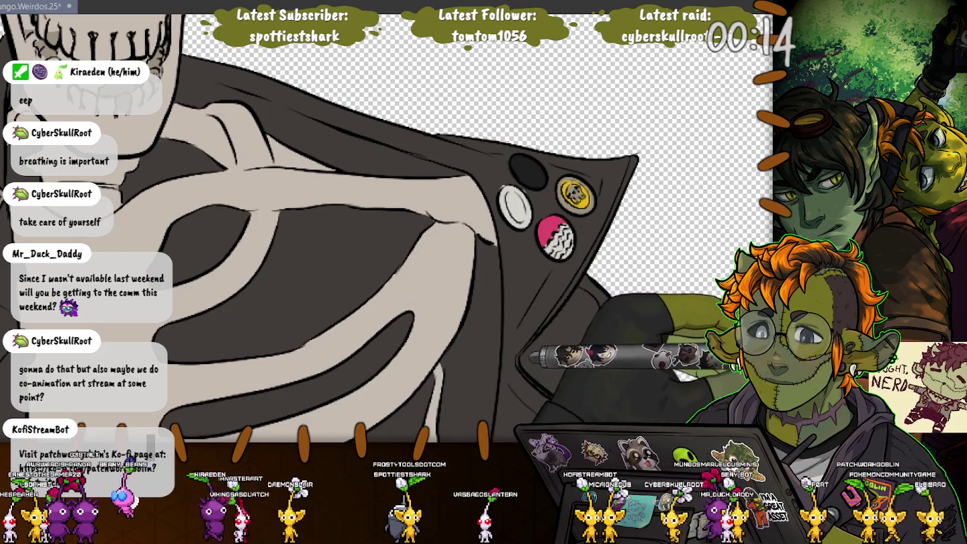
Replace the top pin's dark fill with purple marks and fill the ring badge yellow.
{"action": "key", "text": "ctrl+z"}
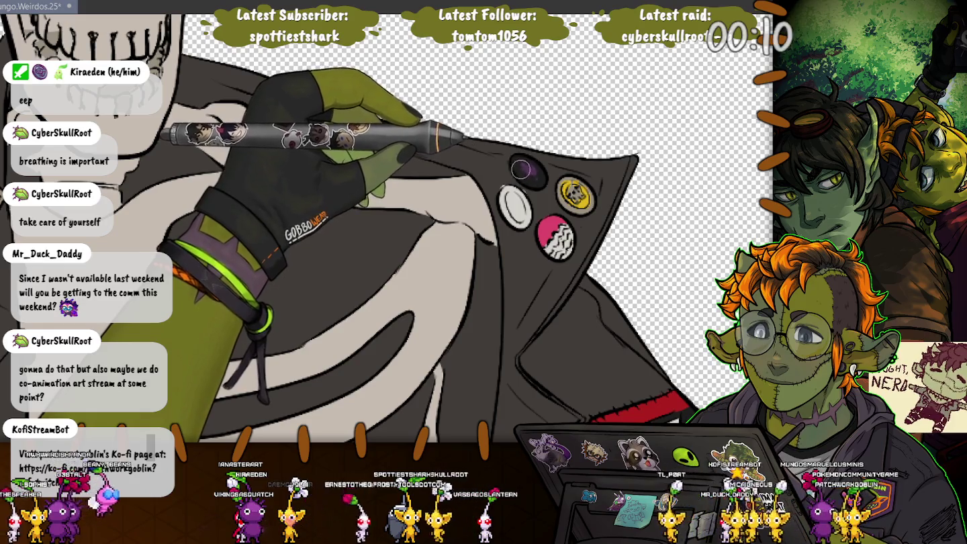
{"action": "left_click_drag", "start_coordinate": [523, 171], "coordinate": [534, 176]}
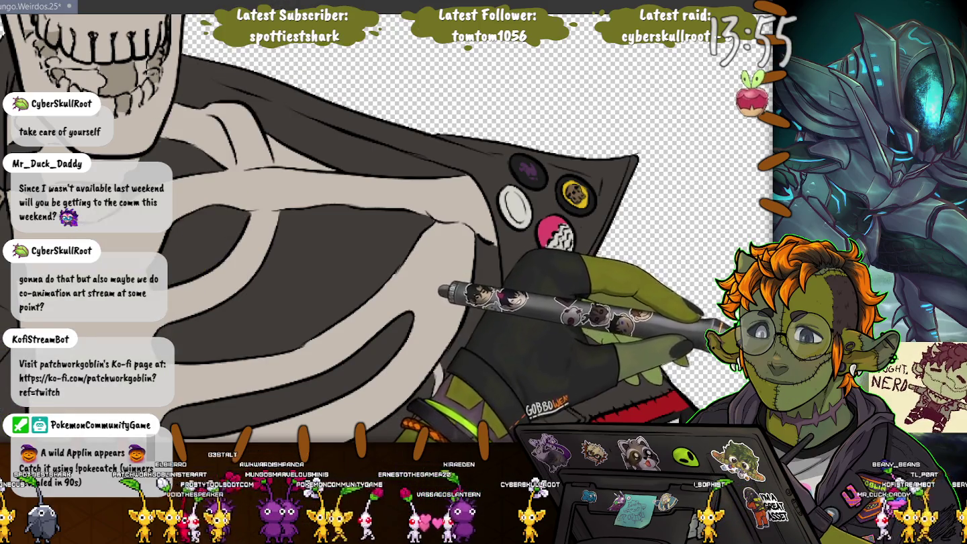
{"action": "left_click", "coordinate": [504, 206]}
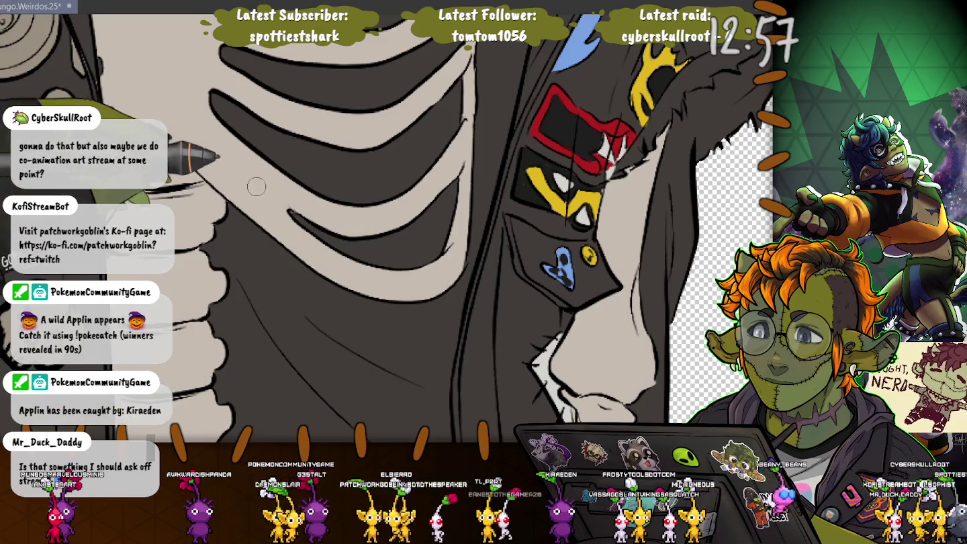
Zoom out and pan to the jacket's left side with its uncoloured badges.
{"action": "key", "text": "ctrl+minus"}
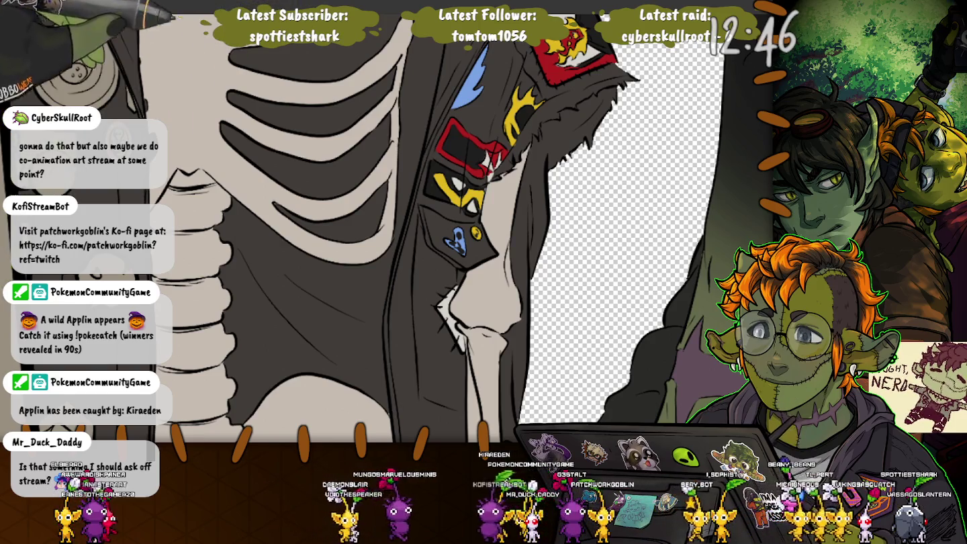
{"action": "left_click_drag", "start_coordinate": [106, 125], "coordinate": [446, 189]}
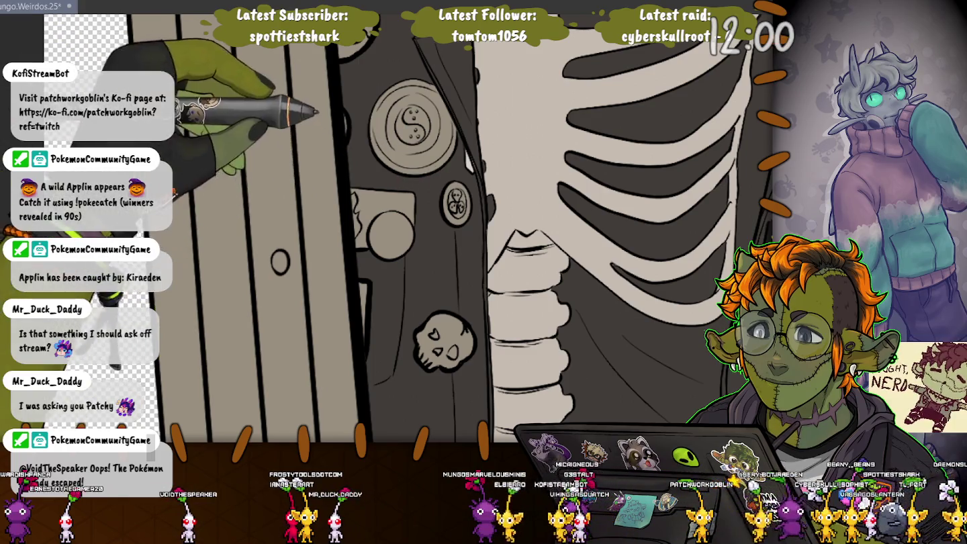
Try a blue fill on the small badge, undo it, and brush a blue pentagram onto the round badge.
{"action": "left_click_drag", "start_coordinate": [362, 149], "coordinate": [414, 150]}
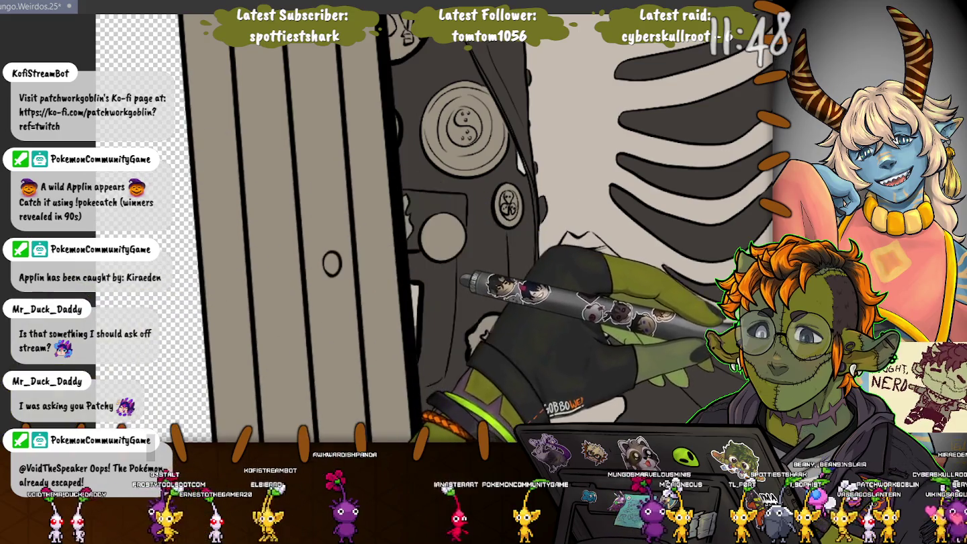
{"action": "left_click", "coordinate": [443, 236]}
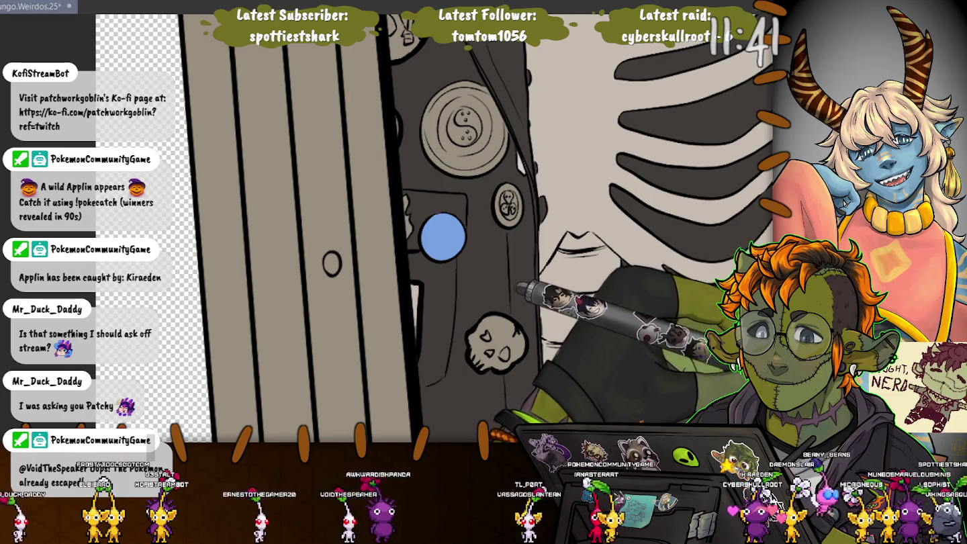
{"action": "left_click", "coordinate": [442, 236]}
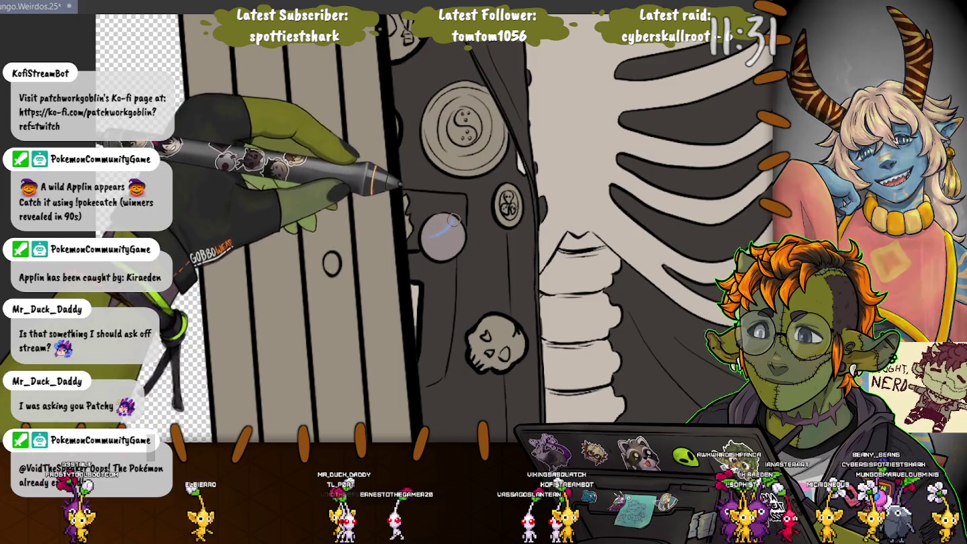
{"action": "left_click_drag", "start_coordinate": [452, 222], "coordinate": [443, 254]}
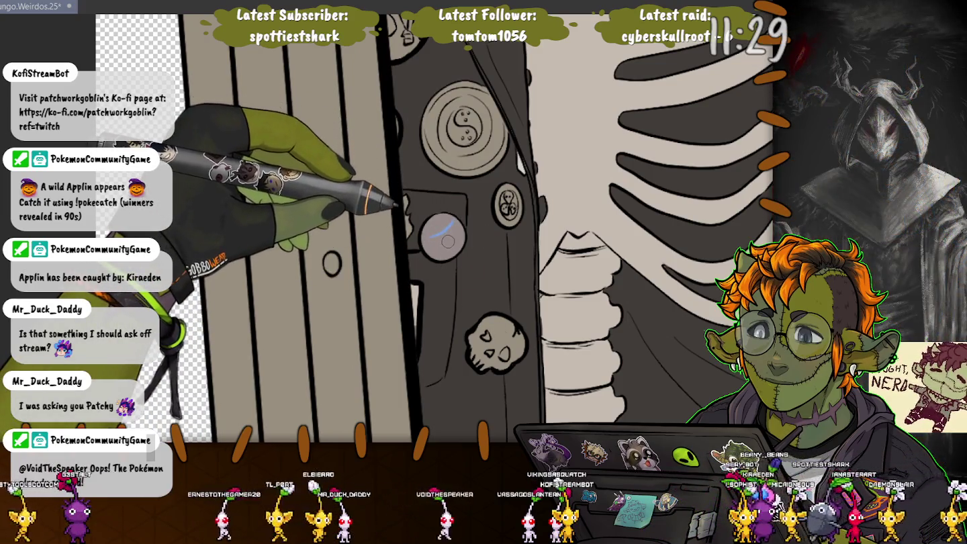
{"action": "left_click_drag", "start_coordinate": [452, 224], "coordinate": [444, 254]}
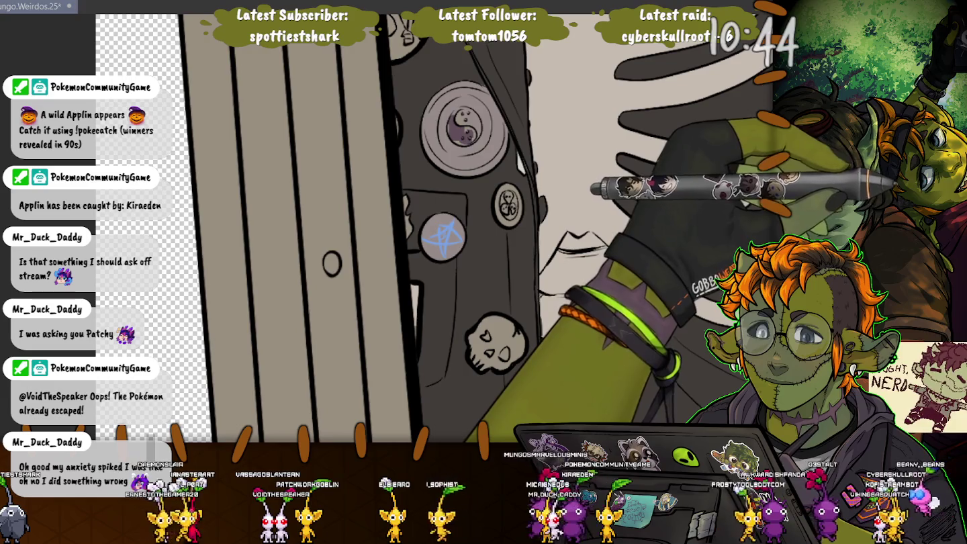
{"action": "scroll", "coordinate": [430, 106], "scroll_direction": "up", "scroll_amount": 5}
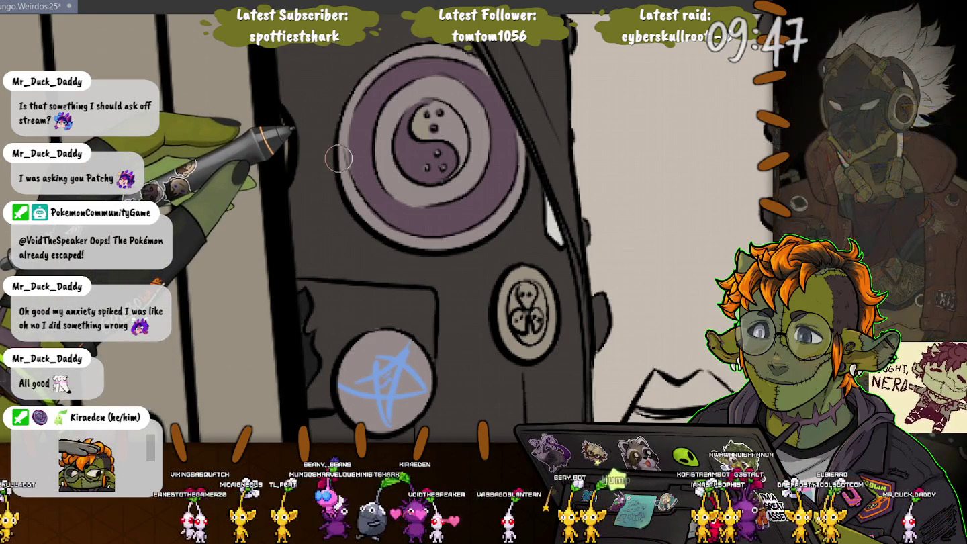
Pan around the yin-yang pin and paint dark strokes across the yellow emblem.
{"action": "left_click_drag", "start_coordinate": [316, 237], "coordinate": [295, 293]}
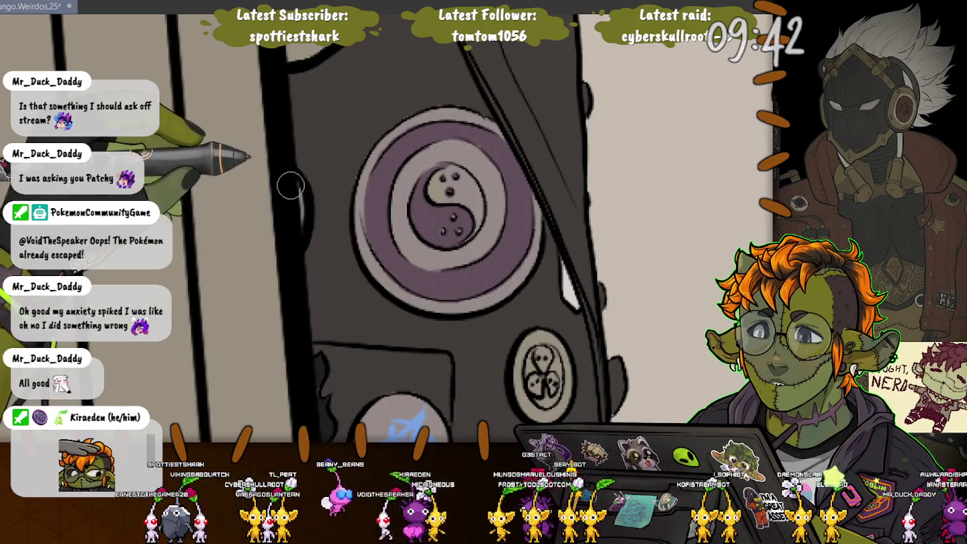
{"action": "left_click_drag", "start_coordinate": [294, 190], "coordinate": [345, 375]}
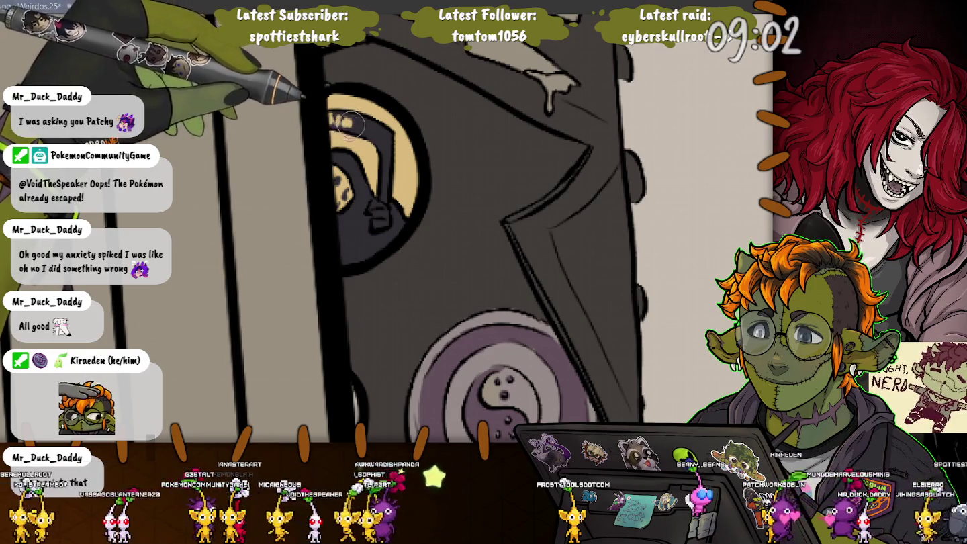
{"action": "left_click_drag", "start_coordinate": [341, 118], "coordinate": [368, 133]}
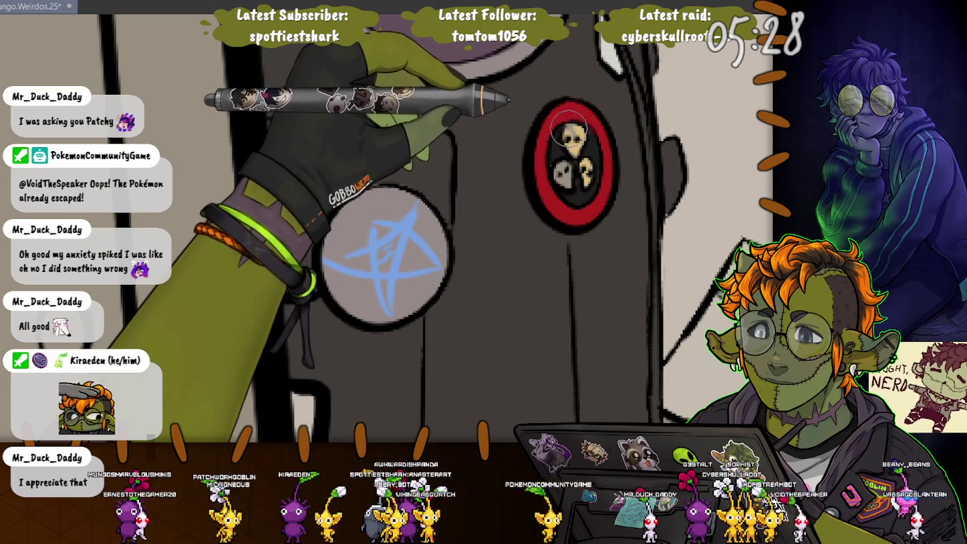
{"action": "key", "text": "ctrl+z"}
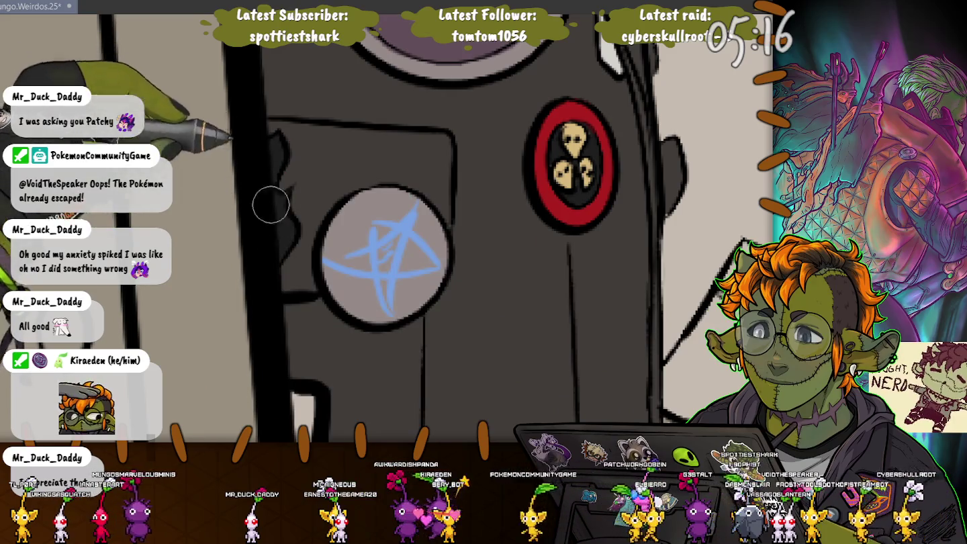
{"action": "left_click_drag", "start_coordinate": [275, 296], "coordinate": [305, 71]}
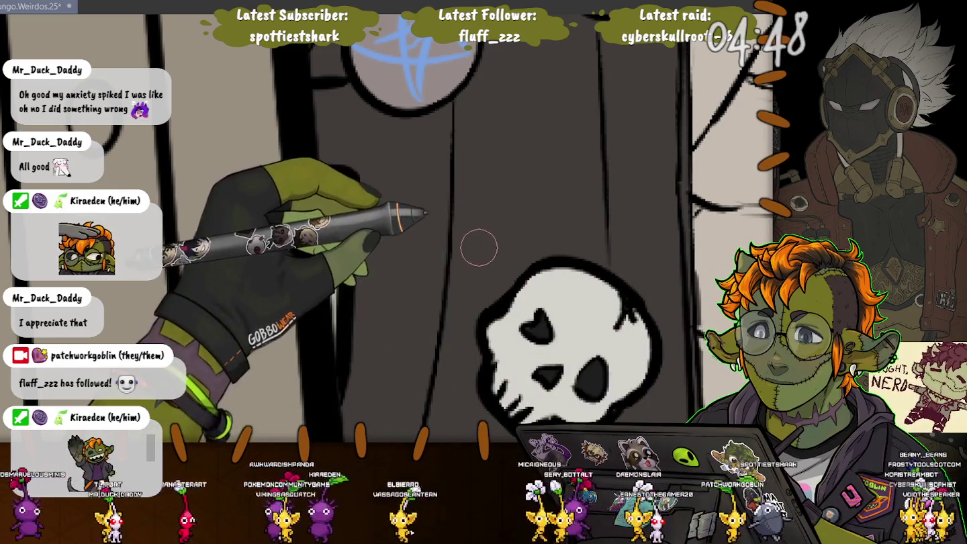
Fill the top of the hexagon patch above the skull with blue and its lower part with tan.
{"action": "scroll", "coordinate": [479, 248], "scroll_direction": "down", "scroll_amount": 5}
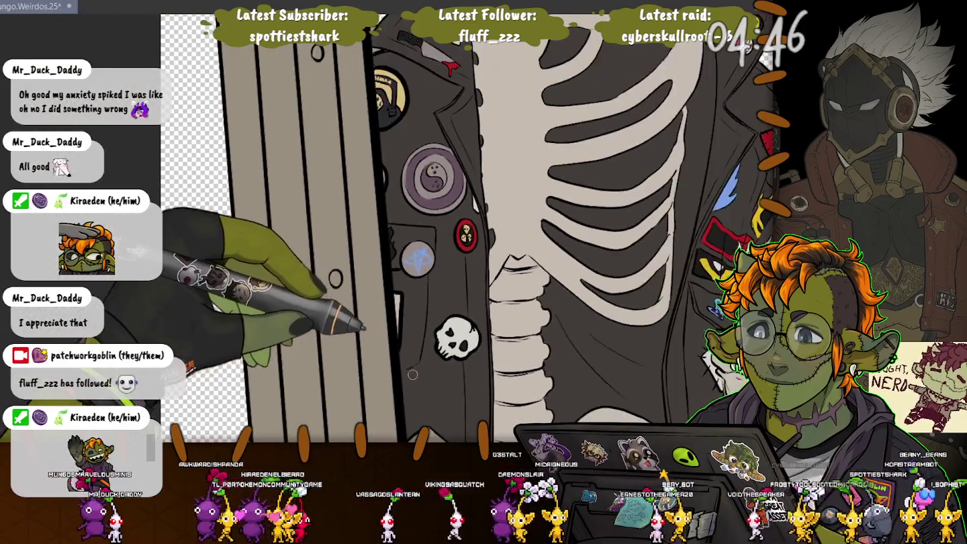
{"action": "scroll", "coordinate": [412, 375], "scroll_direction": "up", "scroll_amount": 3}
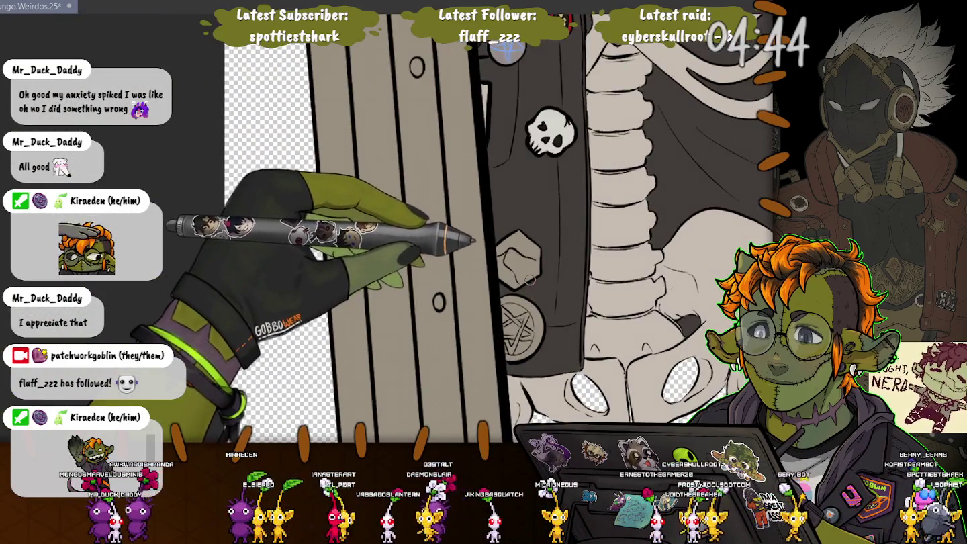
{"action": "scroll", "coordinate": [530, 279], "scroll_direction": "up", "scroll_amount": 2}
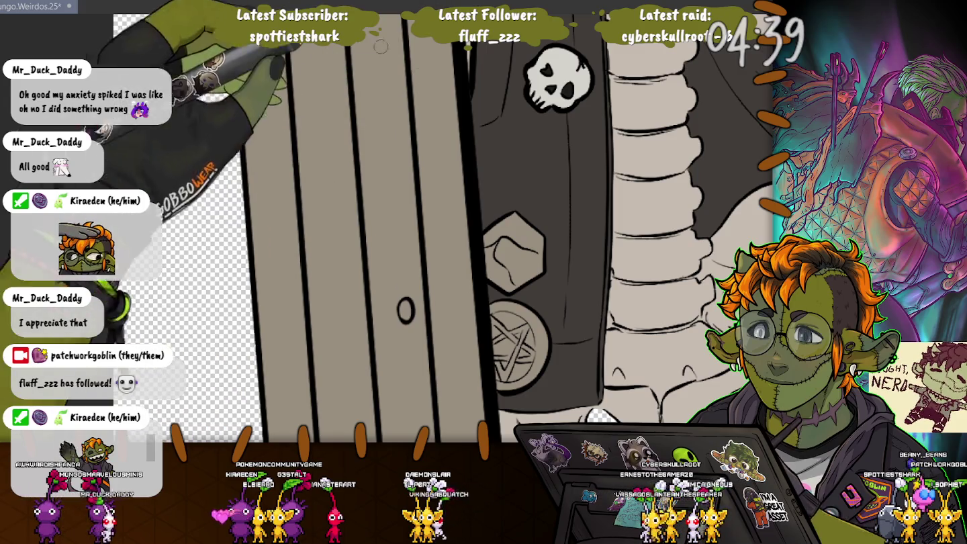
{"action": "mouse_move", "coordinate": [420, 143]}
{"action": "left_mouse_down"}
{"action": "mouse_move", "coordinate": [431, 251]}
{"action": "mouse_move", "coordinate": [416, 147]}
{"action": "left_mouse_up"}
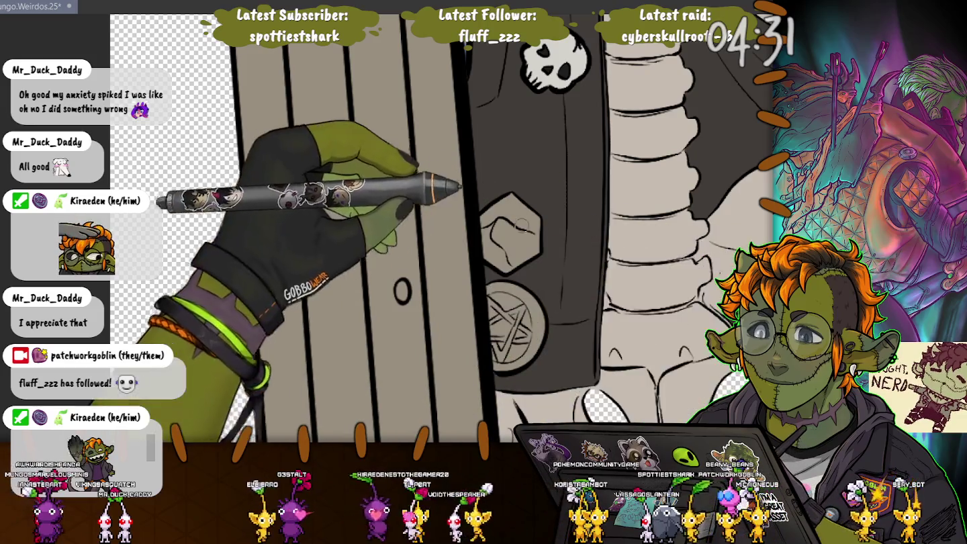
{"action": "left_click", "coordinate": [510, 216]}
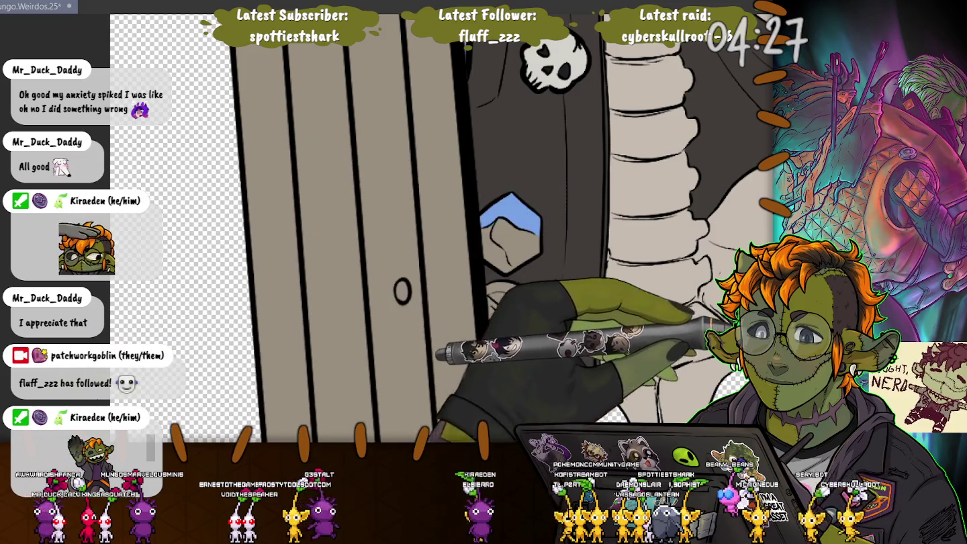
{"action": "left_click", "coordinate": [514, 243]}
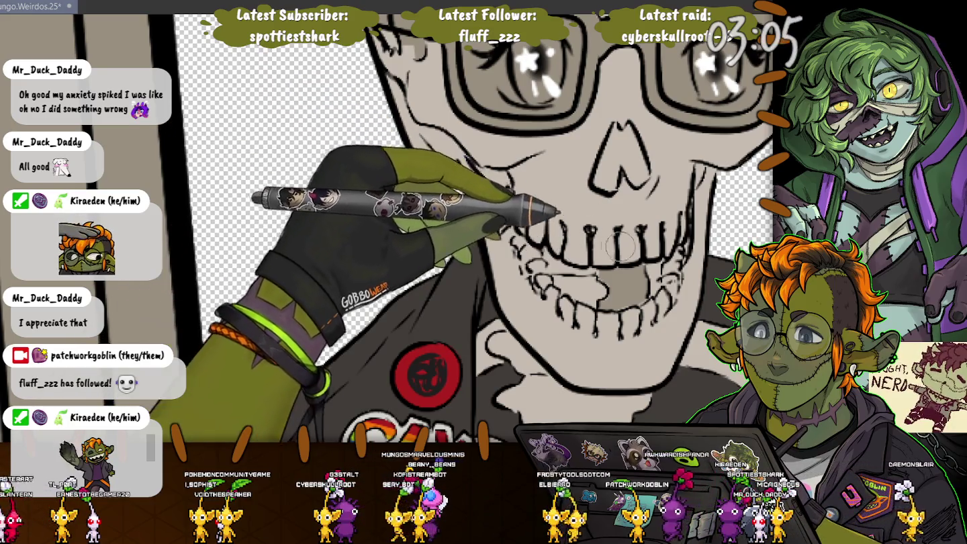
{"action": "left_click_drag", "start_coordinate": [353, 0], "coordinate": [396, 73]}
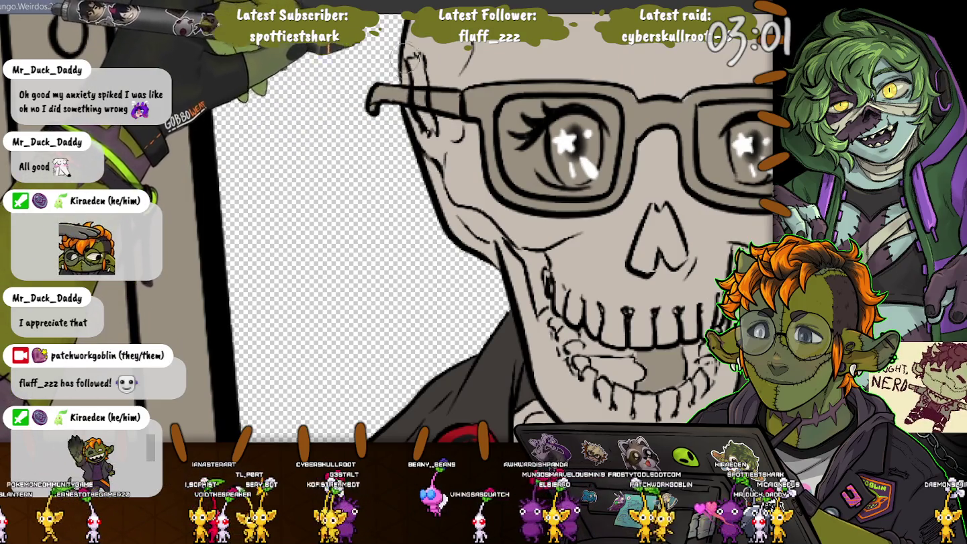
{"action": "mouse_move", "coordinate": [509, 232]}
{"action": "left_mouse_down"}
{"action": "mouse_move", "coordinate": [378, 164]}
{"action": "mouse_move", "coordinate": [362, 380]}
{"action": "mouse_move", "coordinate": [455, 219]}
{"action": "left_mouse_up"}
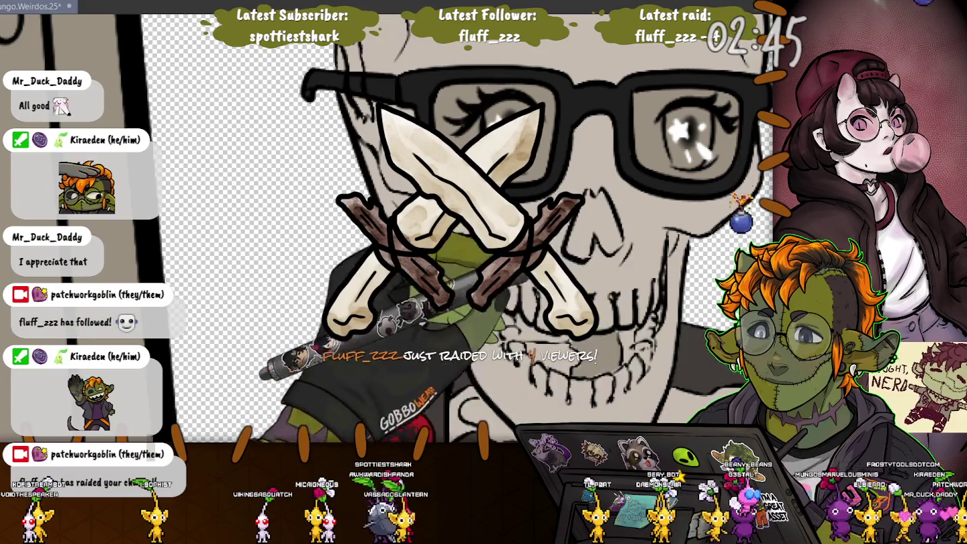
{"action": "scroll", "coordinate": [444, 228], "scroll_direction": "down", "scroll_amount": 5}
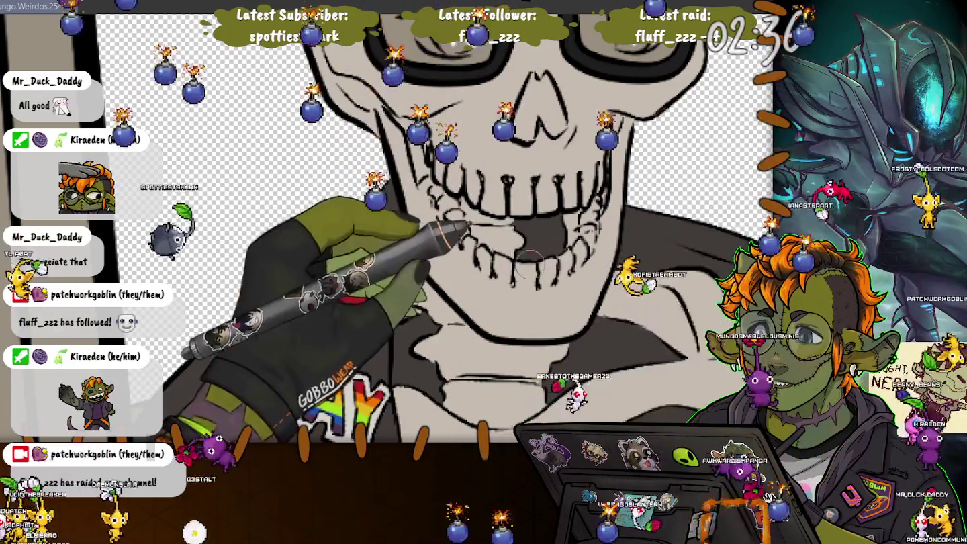
{"action": "left_click_drag", "start_coordinate": [426, 205], "coordinate": [354, 92]}
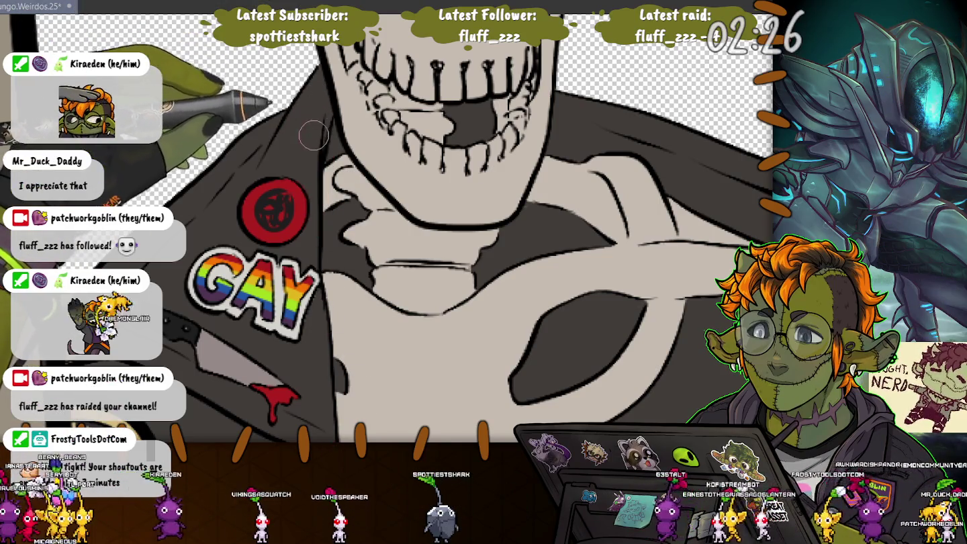
Zoom in on the skeleton's eyes behind the glasses, then zoom back out to the whole skeleton.
{"action": "scroll", "coordinate": [298, 109], "scroll_direction": "up", "scroll_amount": 2}
{"action": "scroll", "coordinate": [387, 228], "scroll_direction": "up", "scroll_amount": 3}
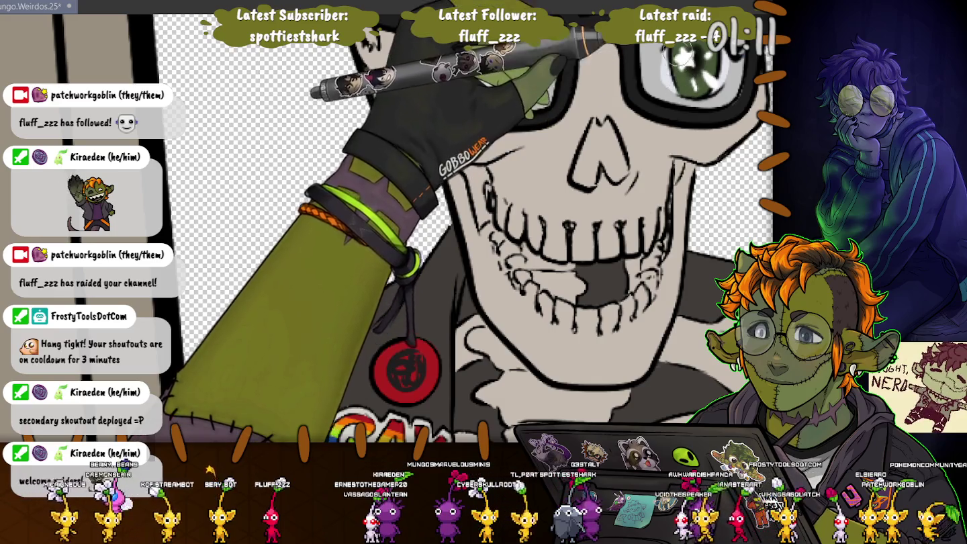
{"action": "scroll", "coordinate": [318, 217], "scroll_direction": "down", "scroll_amount": 5}
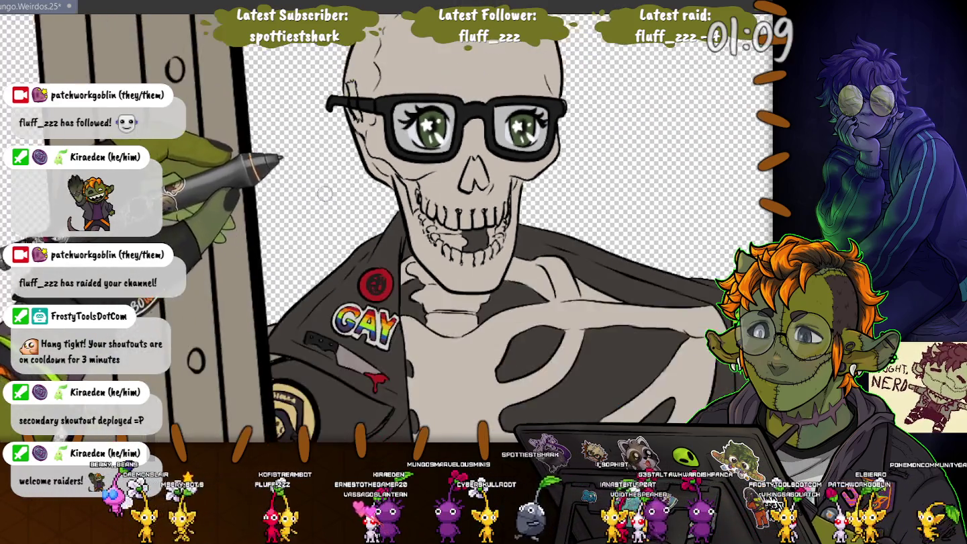
{"action": "scroll", "coordinate": [318, 217], "scroll_direction": "down", "scroll_amount": 3}
{"action": "scroll", "coordinate": [318, 217], "scroll_direction": "down", "scroll_amount": 3}
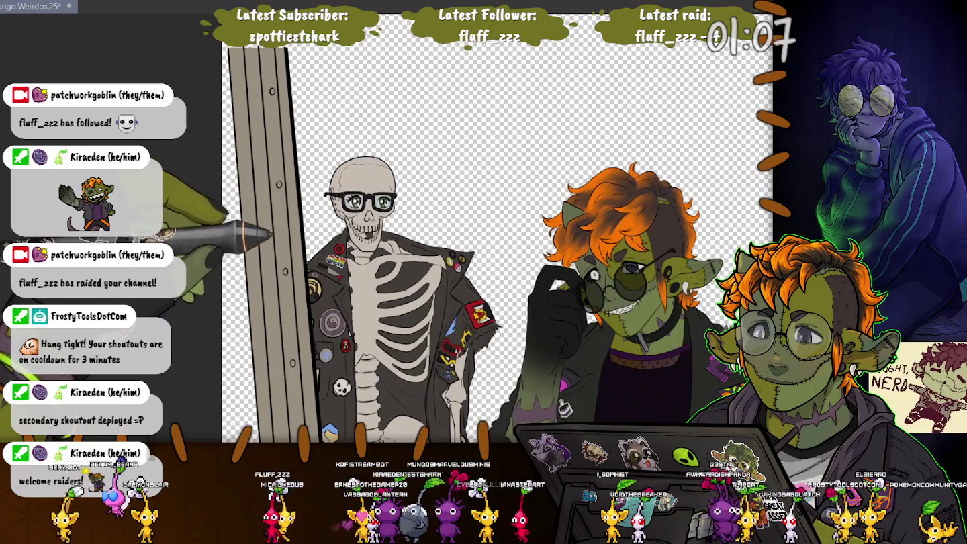
Paint a small white highlight stroke at the skull's left temple beside the glasses.
{"action": "scroll", "coordinate": [305, 209], "scroll_direction": "up", "scroll_amount": 2}
{"action": "scroll", "coordinate": [304, 209], "scroll_direction": "up", "scroll_amount": 3}
{"action": "scroll", "coordinate": [304, 209], "scroll_direction": "up", "scroll_amount": 1}
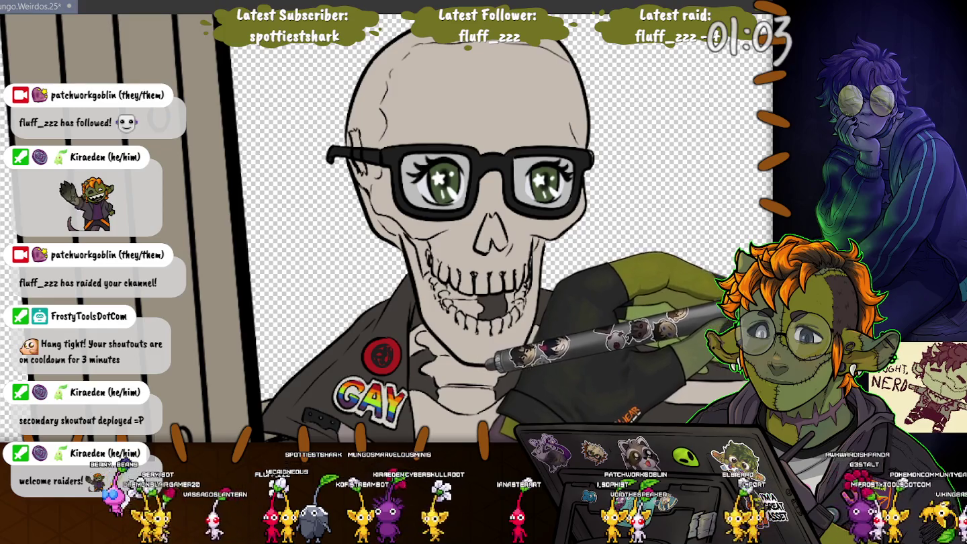
{"action": "scroll", "coordinate": [484, 229], "scroll_direction": "right", "scroll_amount": 2}
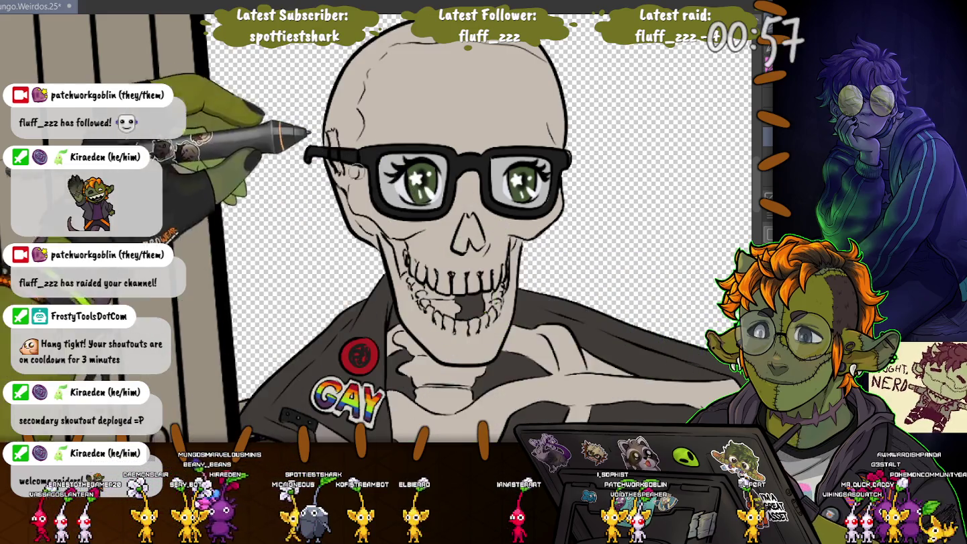
{"action": "scroll", "coordinate": [333, 142], "scroll_direction": "up", "scroll_amount": 2}
{"action": "scroll", "coordinate": [332, 142], "scroll_direction": "up", "scroll_amount": 2}
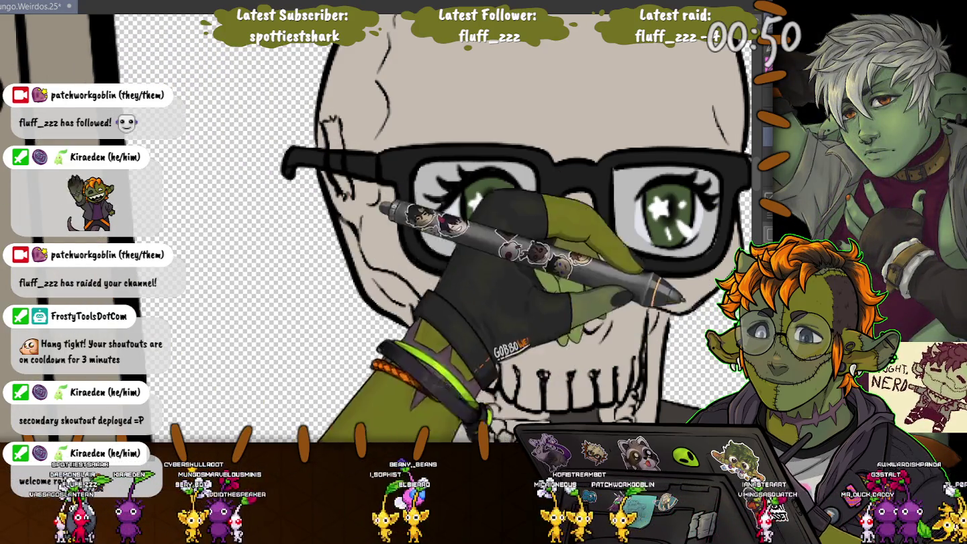
{"action": "left_click_drag", "start_coordinate": [330, 121], "coordinate": [336, 144]}
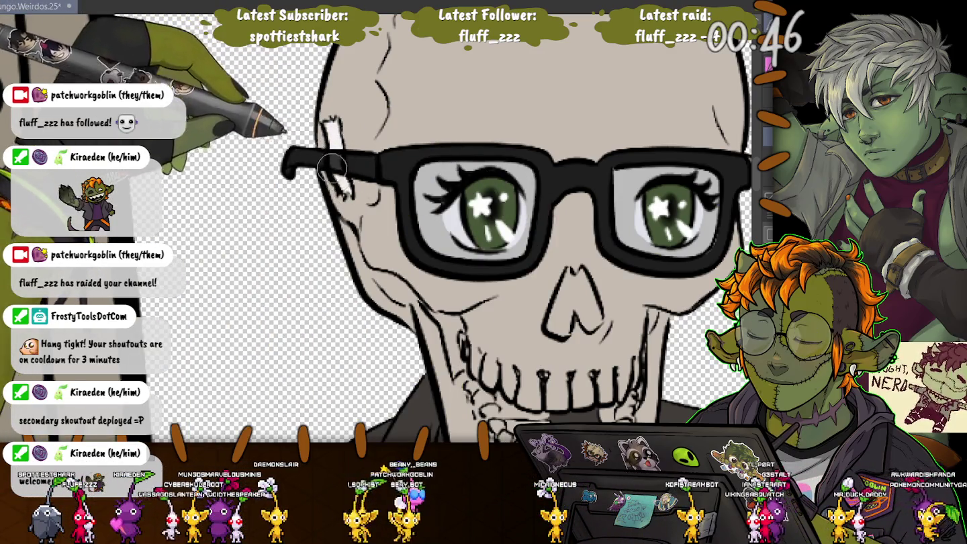
Save the artwork with Ctrl+S and zoom back out.
{"action": "key", "text": "ctrl+s"}
{"action": "scroll", "coordinate": [275, 194], "scroll_direction": "down", "scroll_amount": 2}
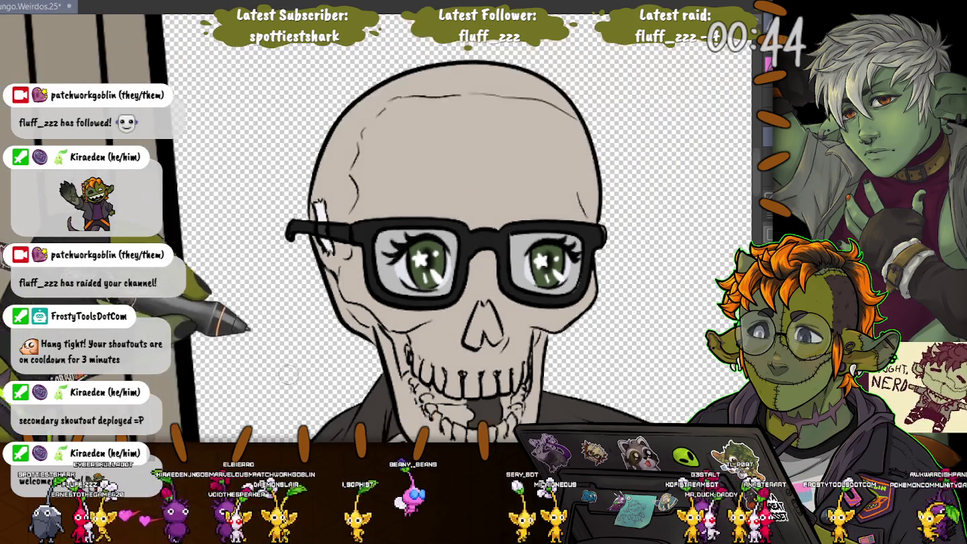
{"action": "scroll", "coordinate": [276, 194], "scroll_direction": "down", "scroll_amount": 1}
{"action": "scroll", "coordinate": [276, 195], "scroll_direction": "down", "scroll_amount": 1}
{"action": "scroll", "coordinate": [276, 194], "scroll_direction": "down", "scroll_amount": 1}
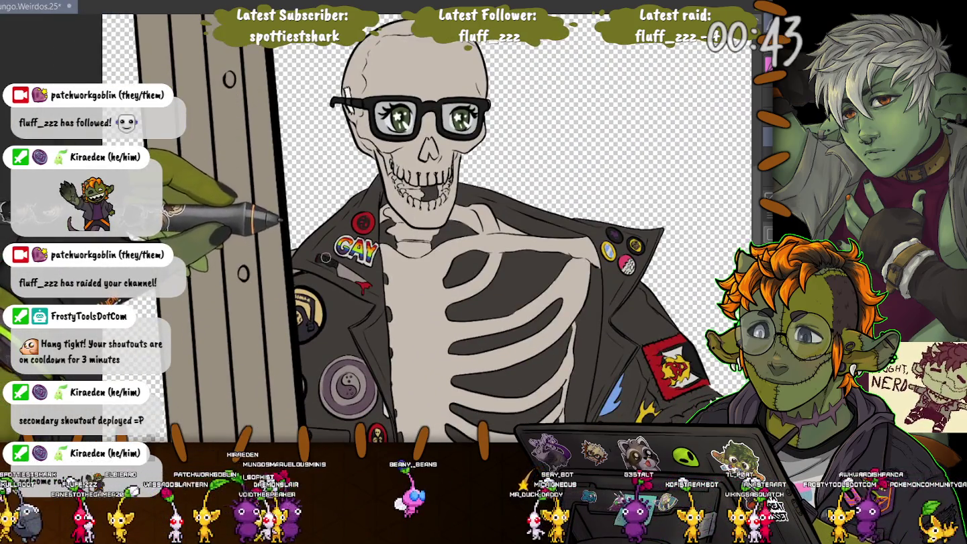
{"action": "scroll", "coordinate": [330, 240], "scroll_direction": "up", "scroll_amount": 1}
{"action": "scroll", "coordinate": [331, 235], "scroll_direction": "up", "scroll_amount": 1}
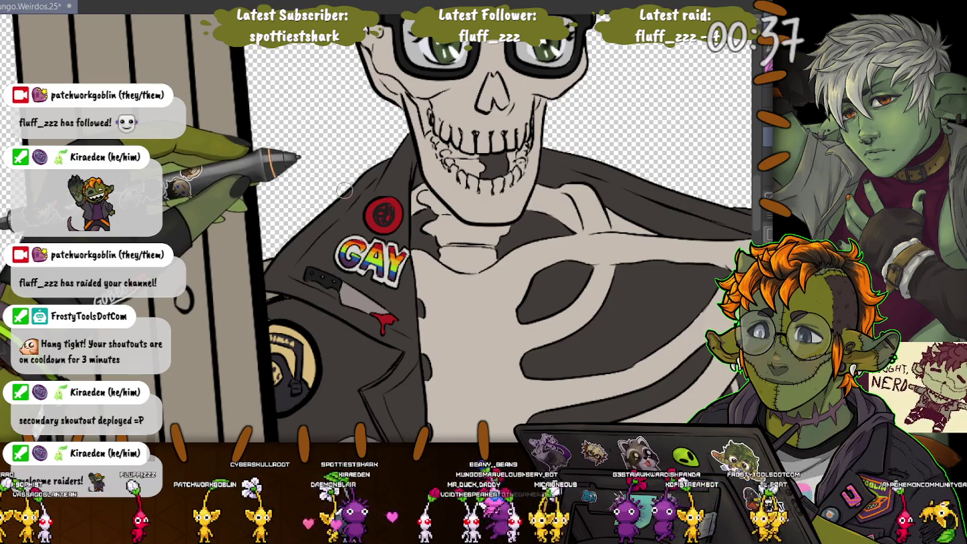
{"action": "scroll", "coordinate": [344, 190], "scroll_direction": "down", "scroll_amount": 1}
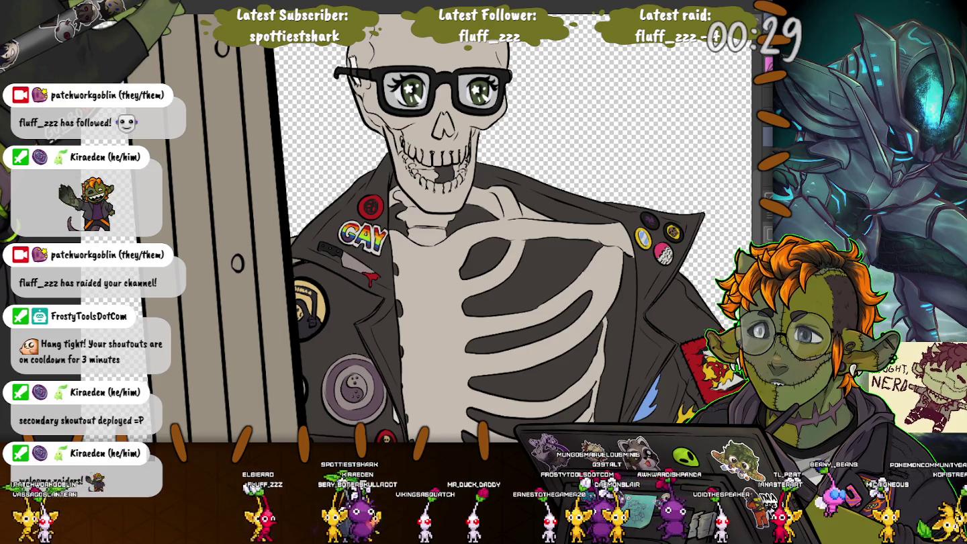
{"action": "scroll", "coordinate": [555, 293], "scroll_direction": "down", "scroll_amount": 3}
{"action": "scroll", "coordinate": [555, 293], "scroll_direction": "down", "scroll_amount": 2}
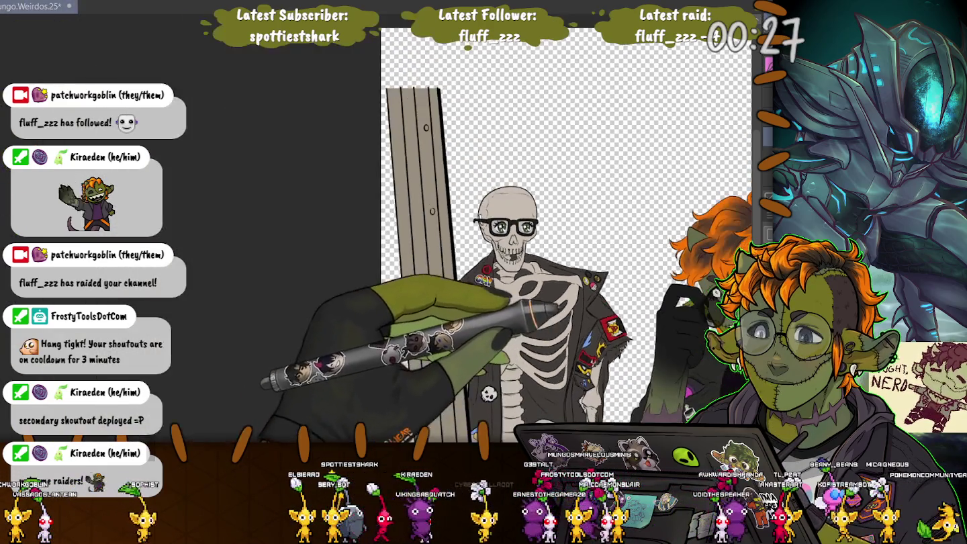
{"action": "mouse_move", "coordinate": [564, 268]}
{"action": "left_mouse_down"}
{"action": "mouse_move", "coordinate": [405, 121]}
{"action": "mouse_move", "coordinate": [103, 144]}
{"action": "left_mouse_up"}
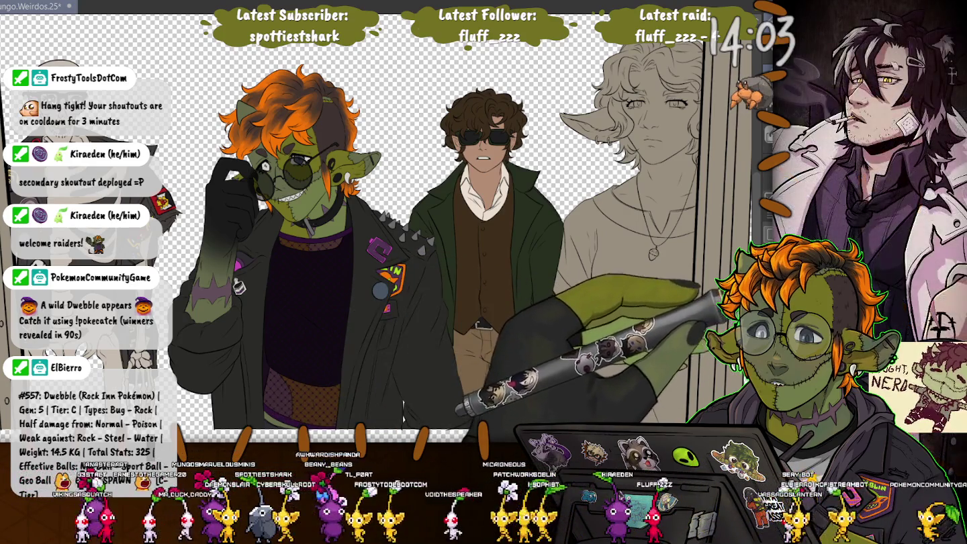
{"action": "left_click", "coordinate": [628, 316]}
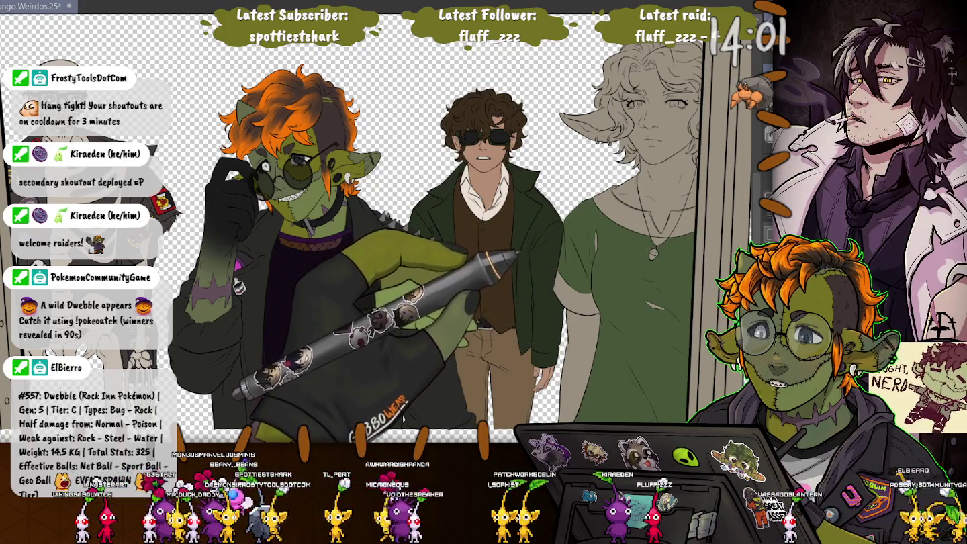
{"action": "scroll", "coordinate": [602, 227], "scroll_direction": "up", "scroll_amount": 2}
{"action": "scroll", "coordinate": [602, 227], "scroll_direction": "up", "scroll_amount": 2}
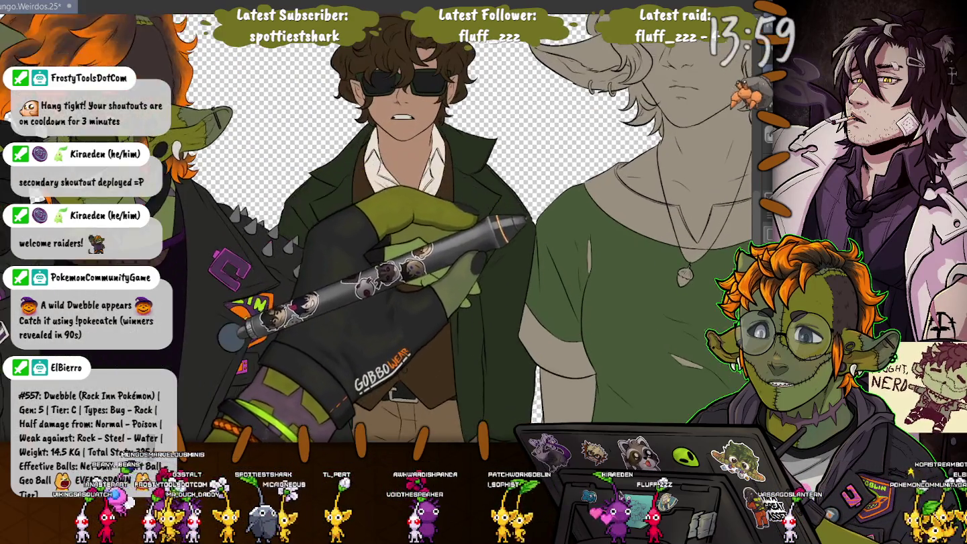
{"action": "scroll", "coordinate": [531, 222], "scroll_direction": "up", "scroll_amount": 1}
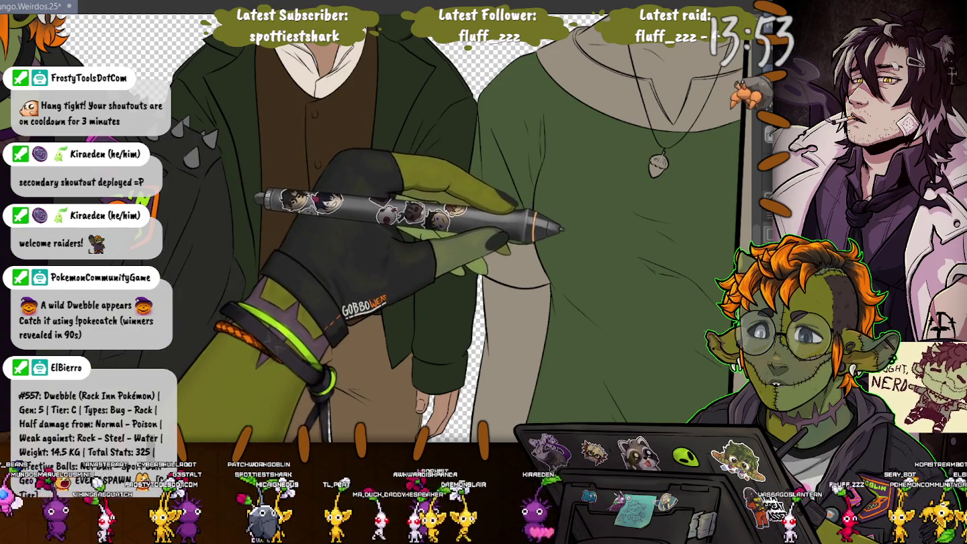
{"action": "scroll", "coordinate": [376, 228], "scroll_direction": "down", "scroll_amount": 2}
{"action": "scroll", "coordinate": [376, 229], "scroll_direction": "up", "scroll_amount": 2}
{"action": "scroll", "coordinate": [376, 228], "scroll_direction": "down", "scroll_amount": 1}
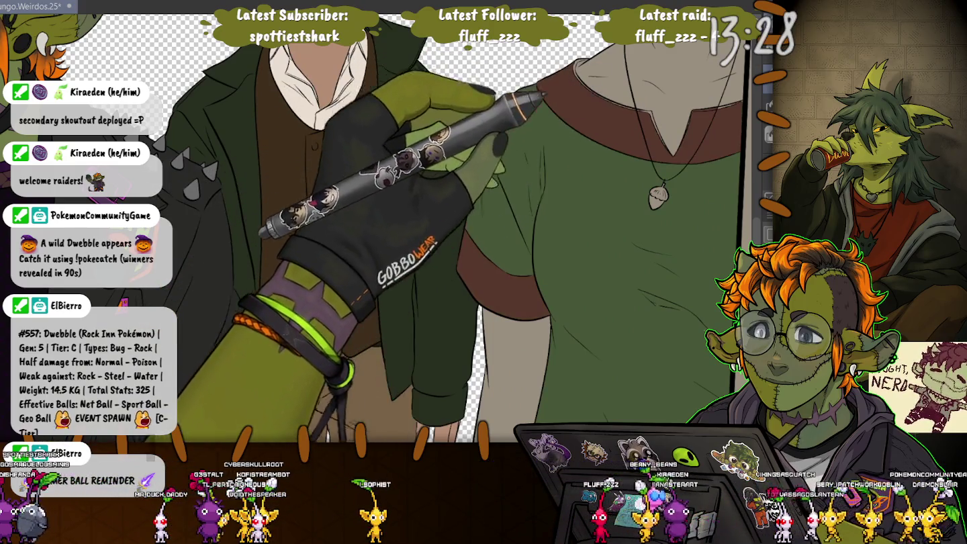
{"action": "scroll", "coordinate": [376, 228], "scroll_direction": "up", "scroll_amount": 2}
{"action": "scroll", "coordinate": [342, 229], "scroll_direction": "up", "scroll_amount": 1}
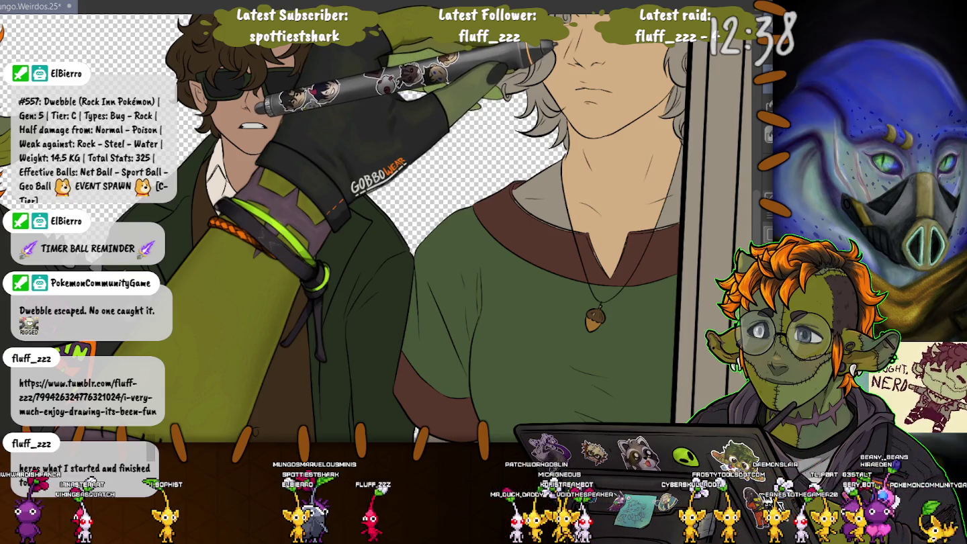
Like the red-hoodie pixel-art post on Tumblr, then return to the drawing.
{"action": "key", "text": "alt+Tab"}
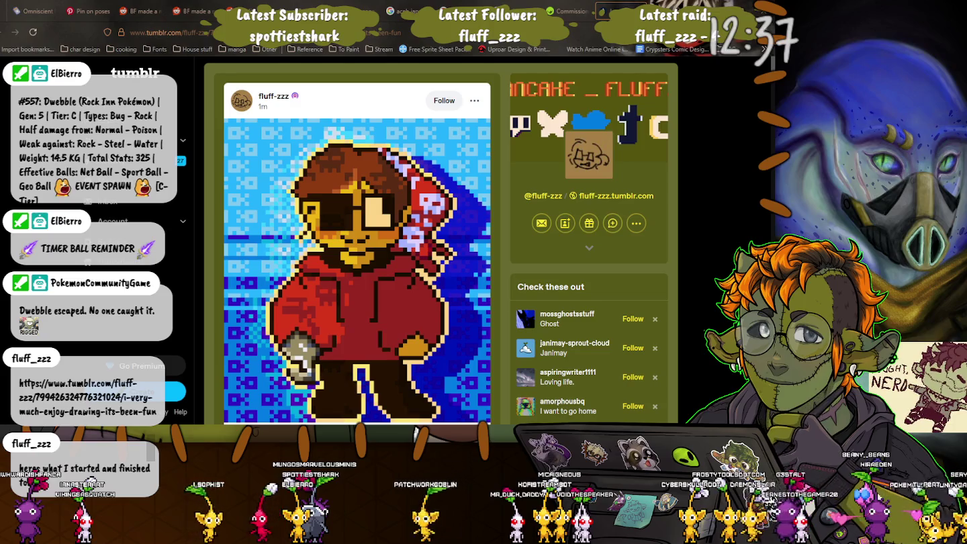
{"action": "scroll", "coordinate": [357, 242], "scroll_direction": "down", "scroll_amount": 2}
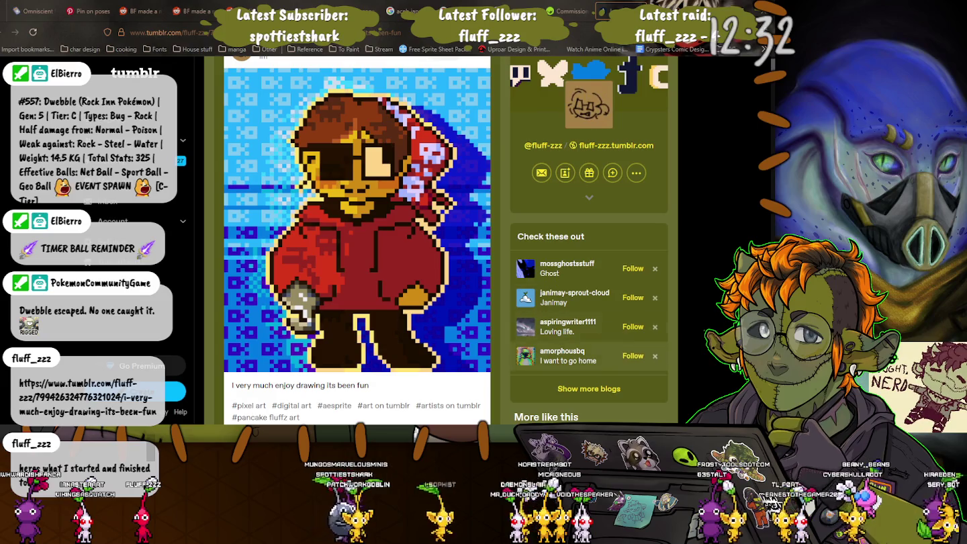
{"action": "scroll", "coordinate": [417, 432], "scroll_direction": "down", "scroll_amount": 2}
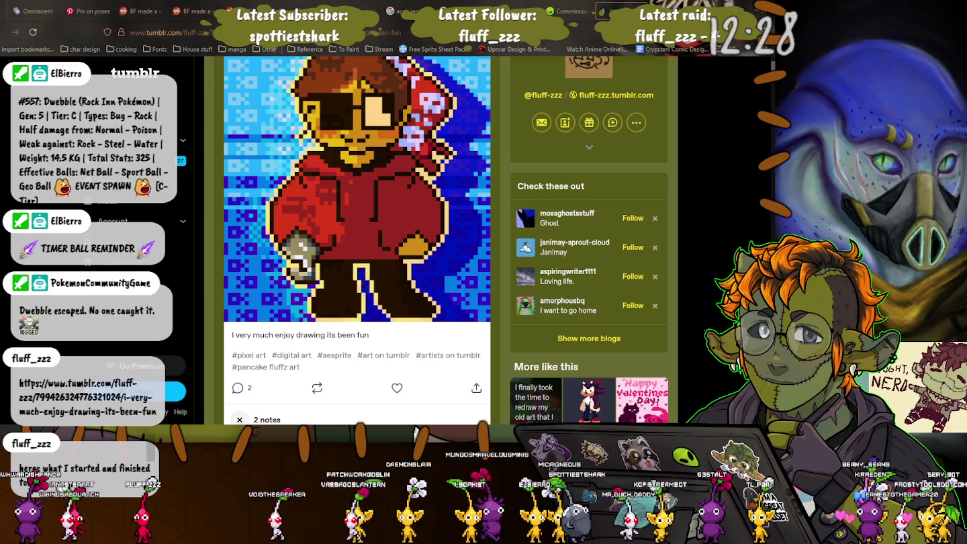
{"action": "left_click", "coordinate": [397, 388]}
{"action": "scroll", "coordinate": [384, 292], "scroll_direction": "up", "scroll_amount": 3}
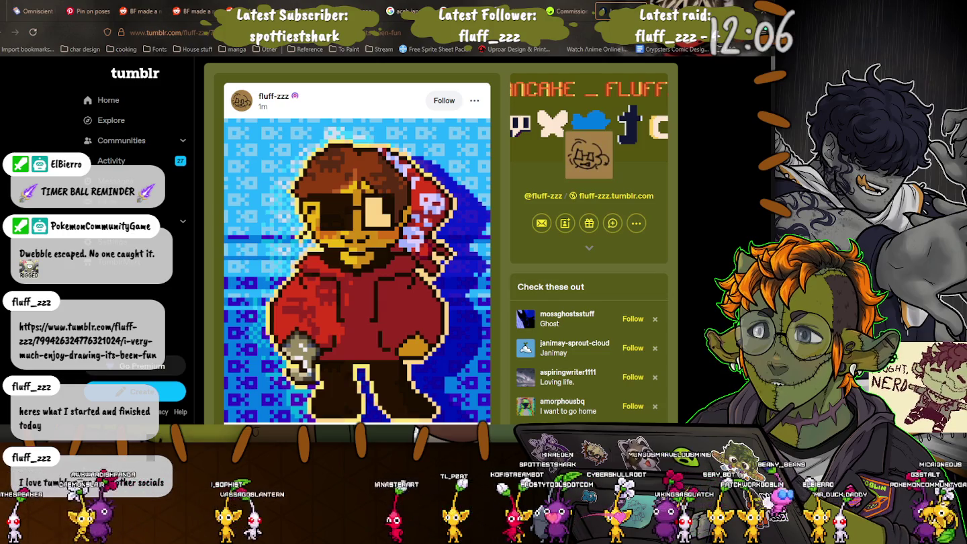
{"action": "key", "text": "alt+Tab"}
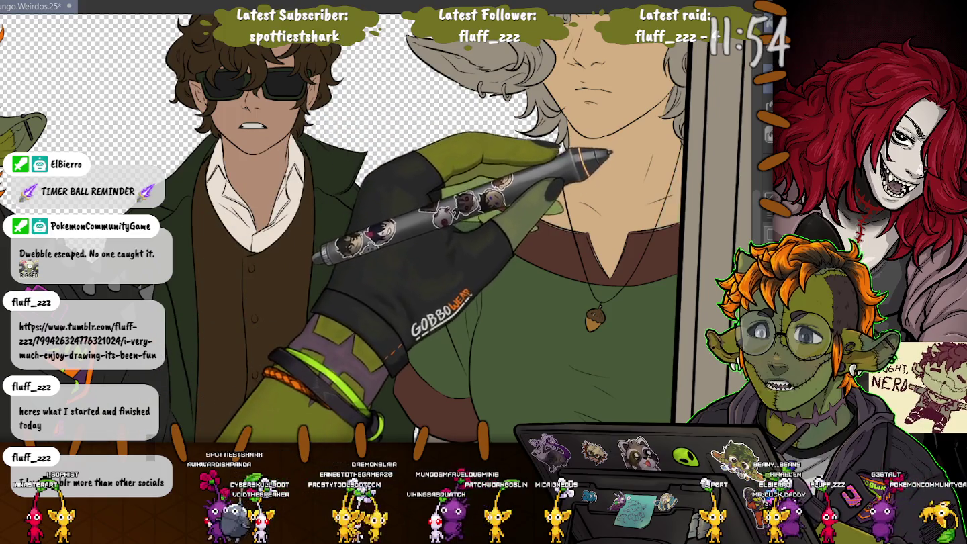
Fill the pale elf's ear with skin tone and undo the accidental purple fill on its hair and face.
{"action": "key", "text": "ctrl+minus"}
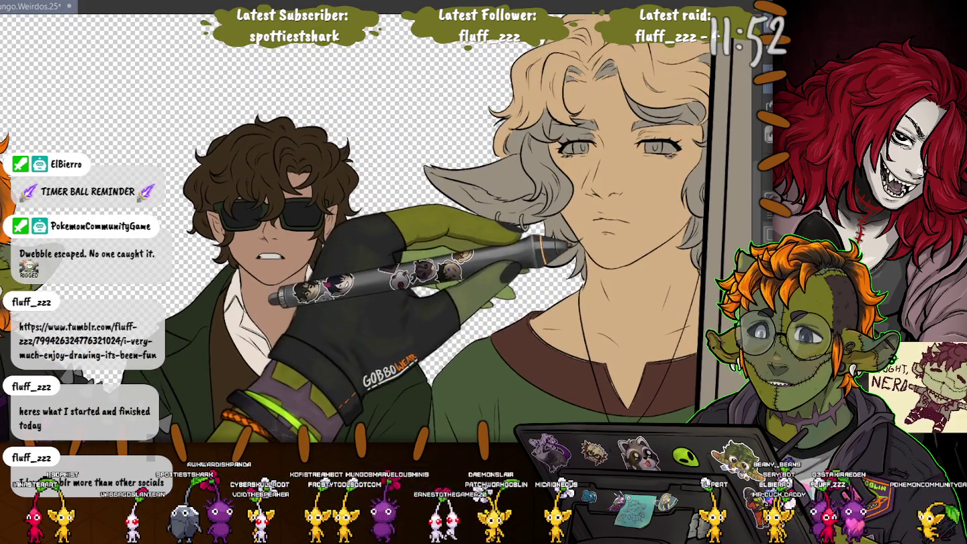
{"action": "left_click", "coordinate": [484, 188]}
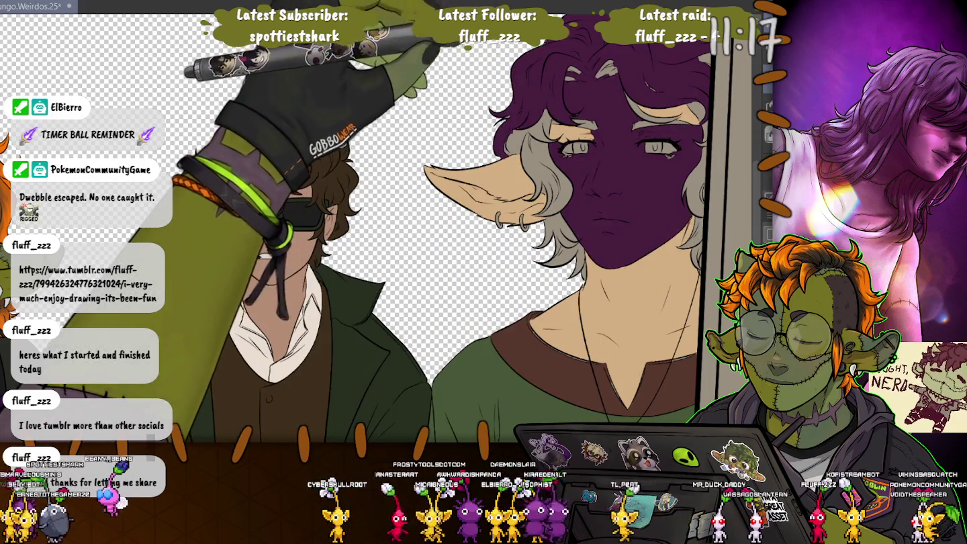
{"action": "key", "text": "ctrl+z"}
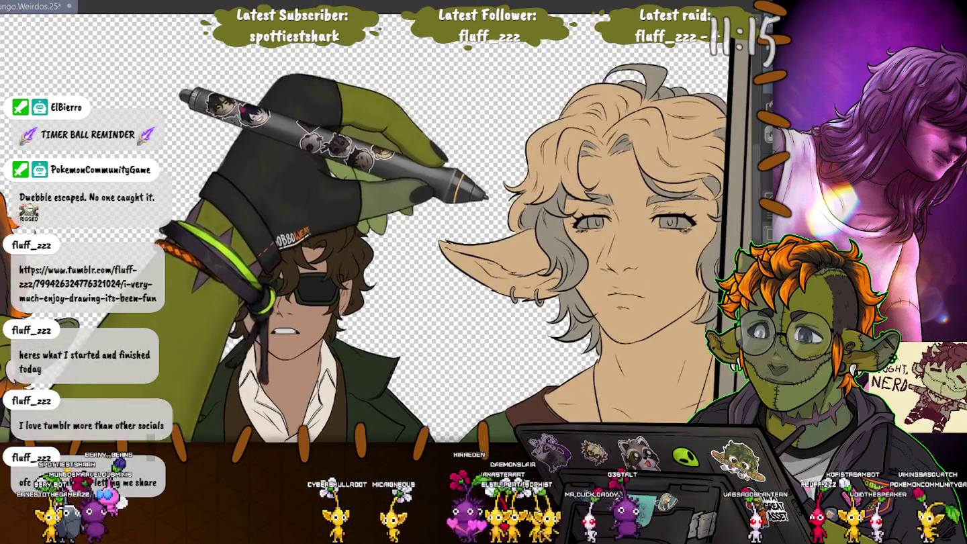
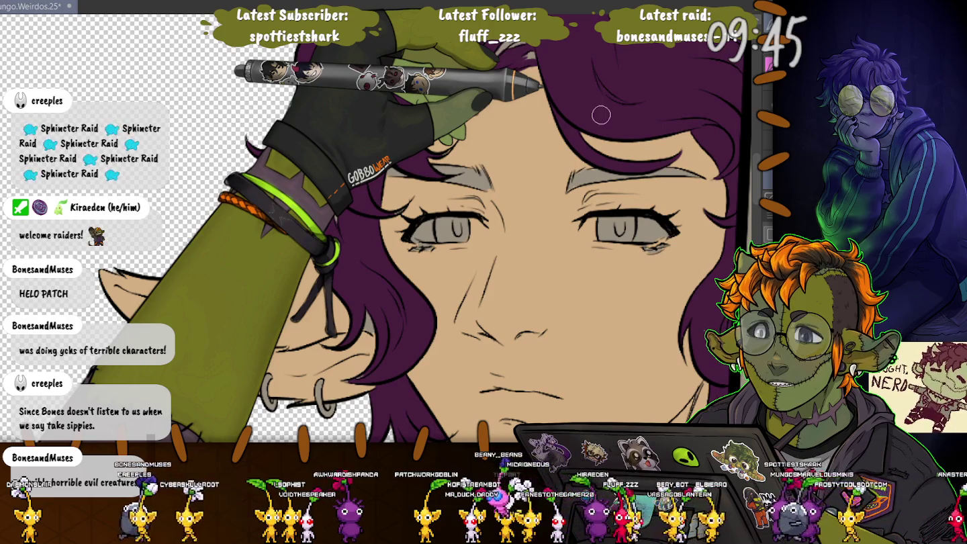
Undo the last six edits on the canvas.
{"action": "key", "text": "ctrl+z"}
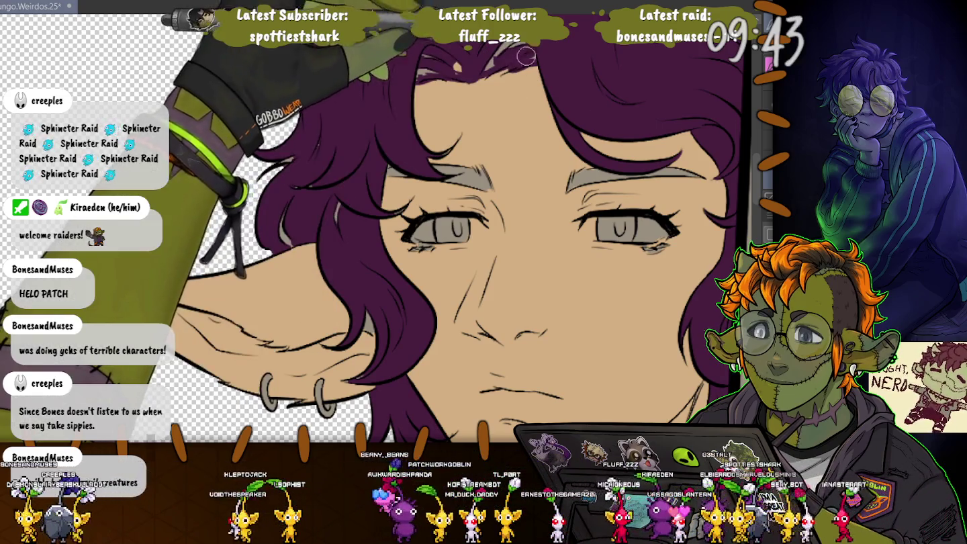
{"action": "key", "text": "ctrl+z"}
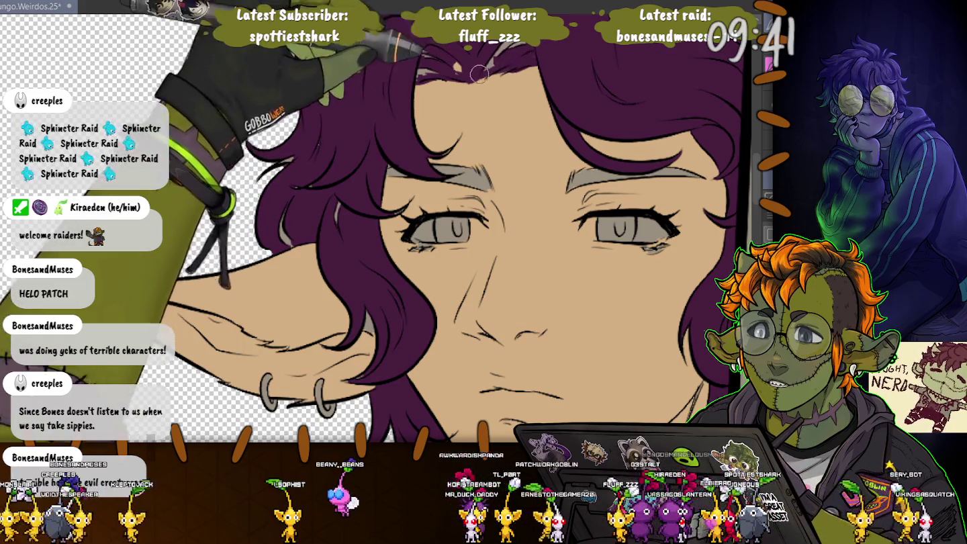
{"action": "key", "text": "ctrl+z"}
{"action": "key", "text": "ctrl+z"}
{"action": "key", "text": "ctrl+z"}
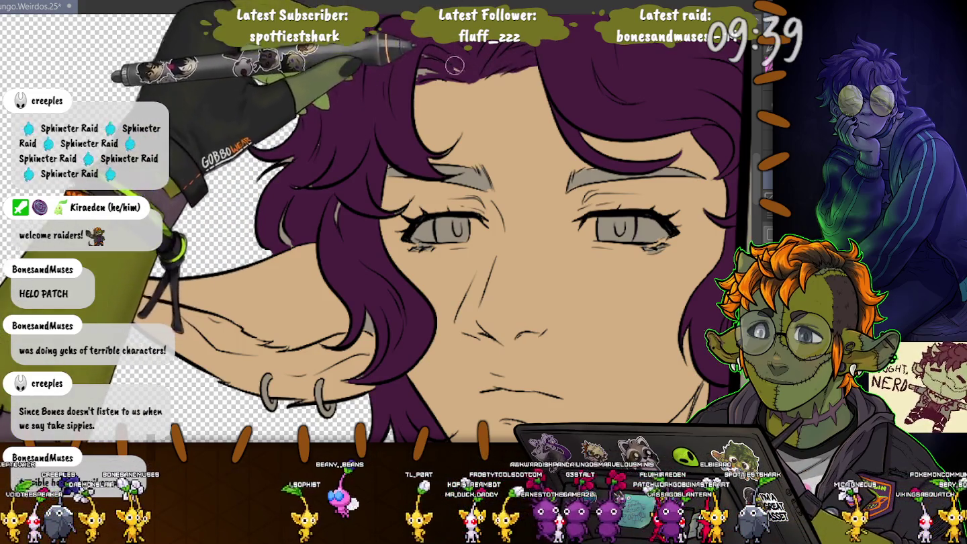
{"action": "key", "text": "ctrl+z"}
{"action": "key", "text": "ctrl+z"}
{"action": "key", "text": "ctrl+z"}
{"action": "key", "text": "ctrl+z"}
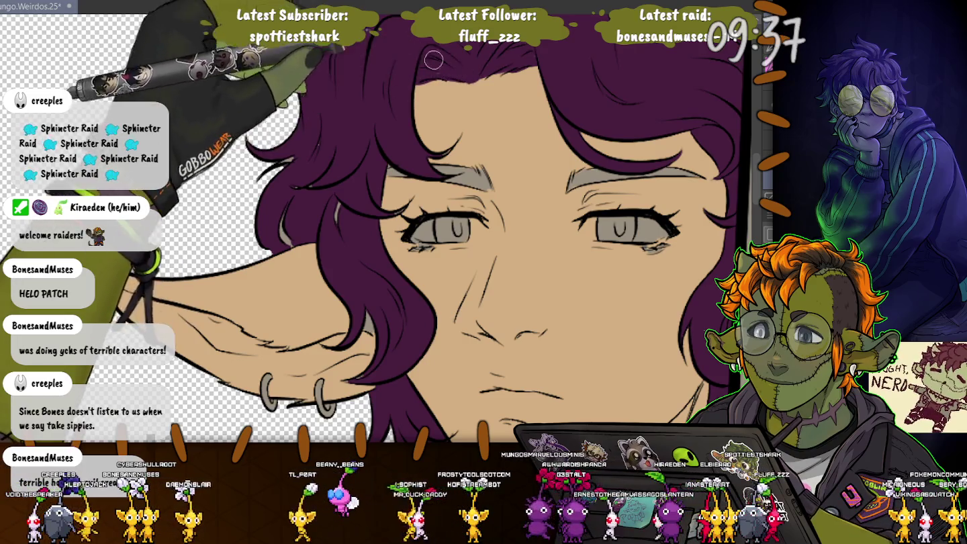
{"action": "key", "text": "ctrl+z"}
{"action": "key", "text": "ctrl+z"}
{"action": "key", "text": "ctrl+z"}
{"action": "key", "text": "ctrl+z"}
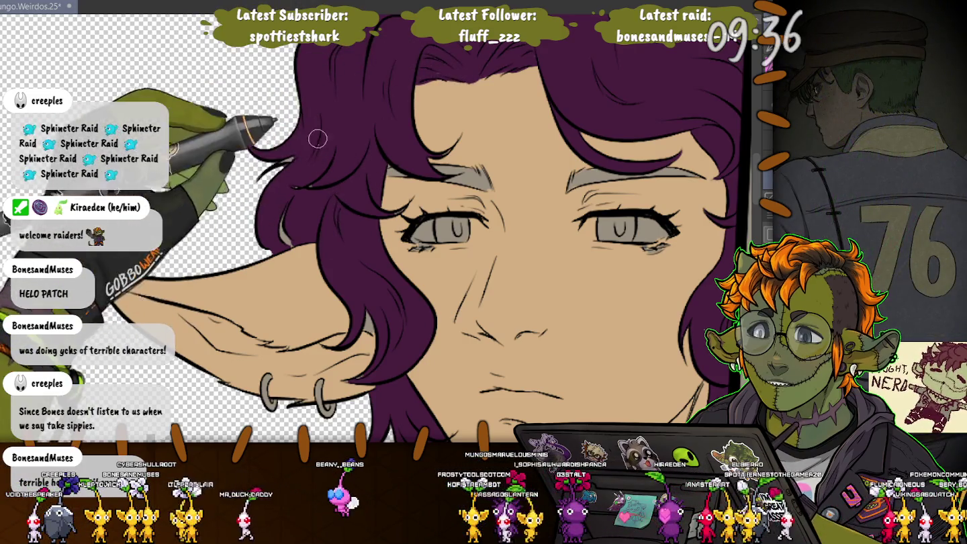
{"action": "key", "text": "ctrl+z"}
{"action": "key", "text": "ctrl+z"}
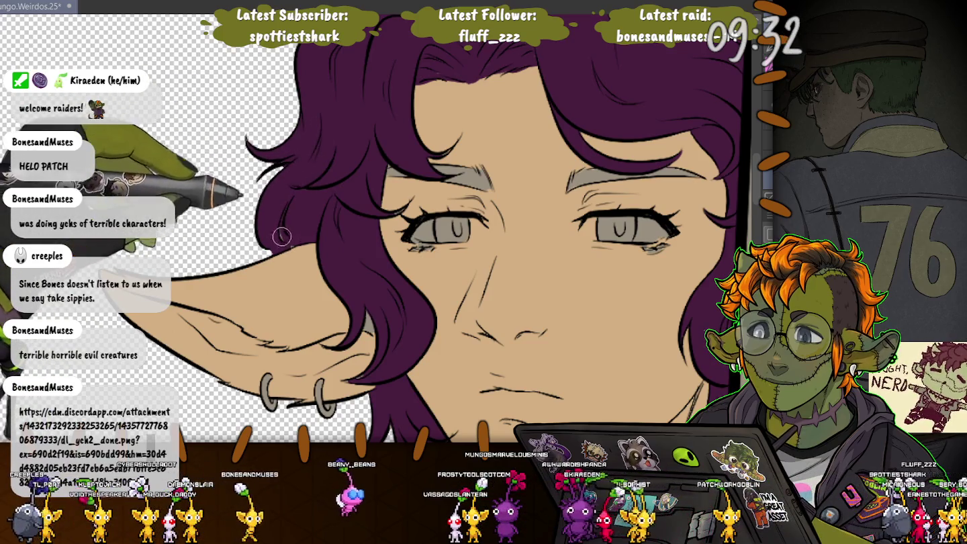
Zoom out to the full lineup and switch to the graveyard illustration in Chrome.
{"action": "scroll", "coordinate": [290, 162], "scroll_direction": "down", "scroll_amount": 1}
{"action": "scroll", "coordinate": [290, 161], "scroll_direction": "down", "scroll_amount": 2}
{"action": "scroll", "coordinate": [290, 161], "scroll_direction": "down", "scroll_amount": 2}
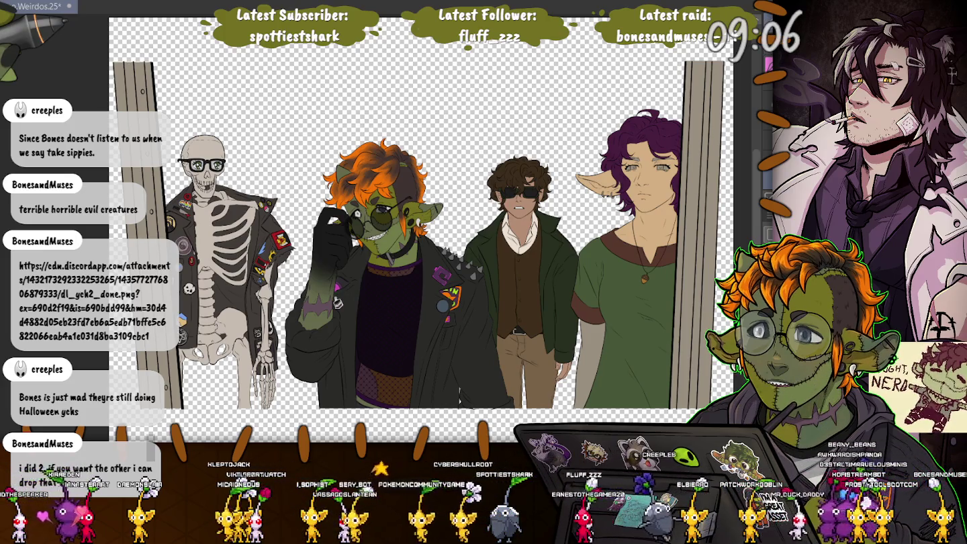
{"action": "key", "text": "alt+Tab"}
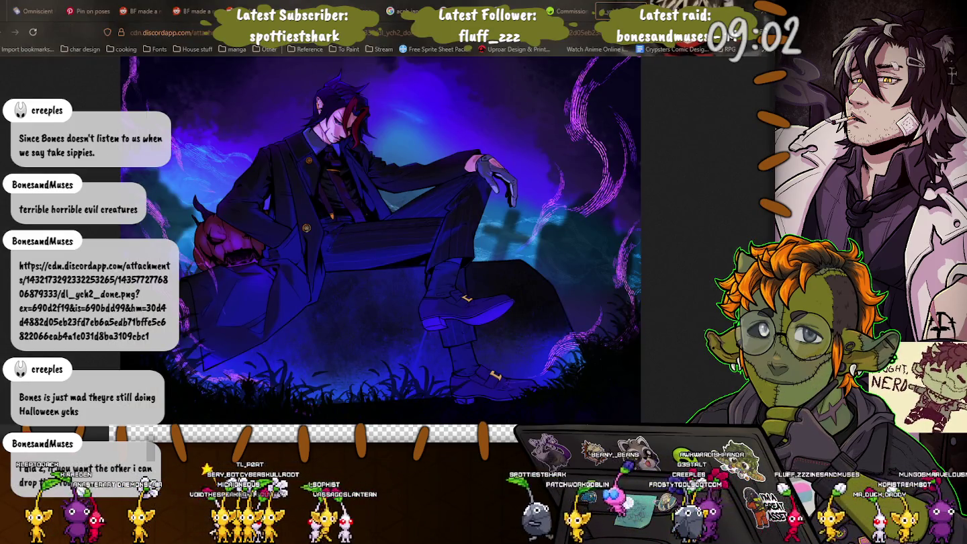
Inspect the purple illustration's face at full size, then fit it back in the window.
{"action": "left_click", "coordinate": [362, 153]}
{"action": "scroll", "coordinate": [180, 182], "scroll_direction": "up", "scroll_amount": 3}
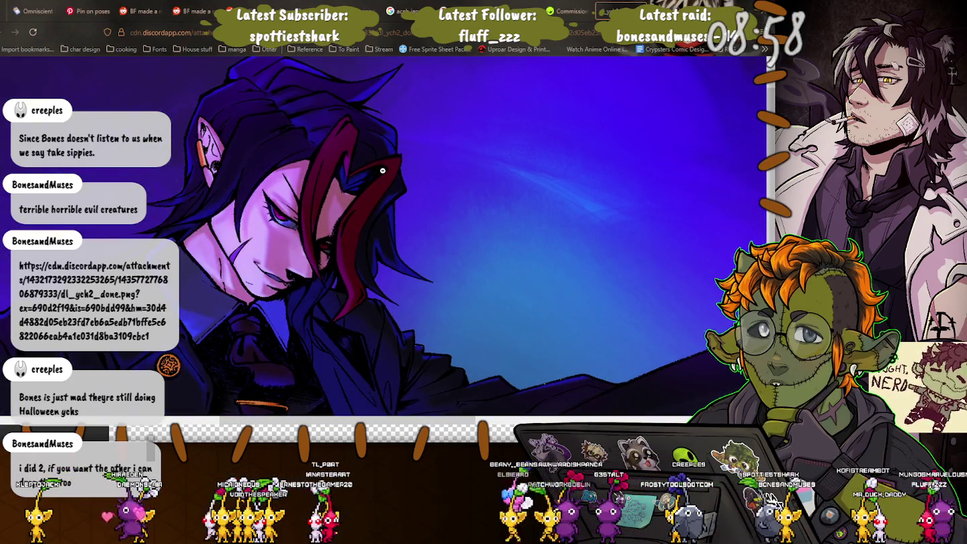
{"action": "scroll", "coordinate": [350, 262], "scroll_direction": "down", "scroll_amount": 5}
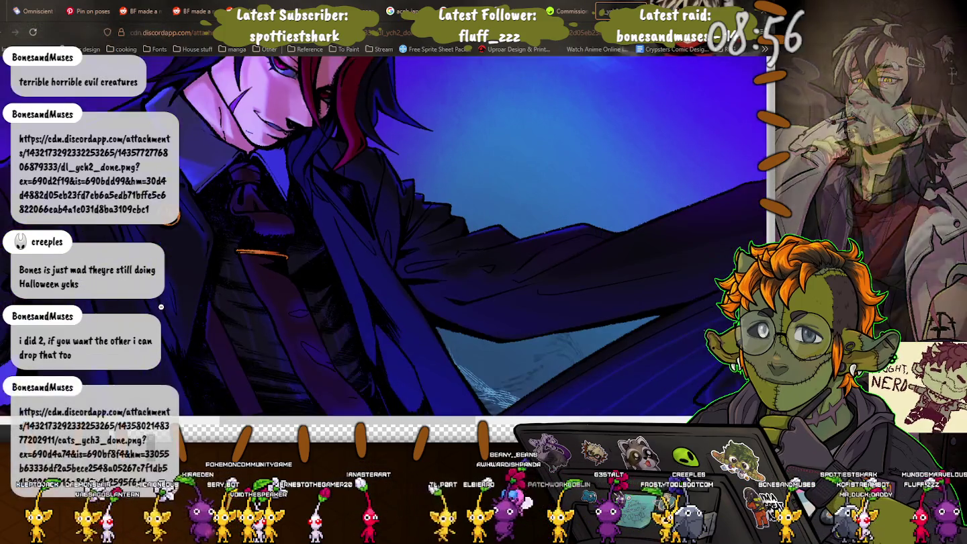
{"action": "scroll", "coordinate": [393, 274], "scroll_direction": "down", "scroll_amount": 4}
{"action": "scroll", "coordinate": [447, 235], "scroll_direction": "down", "scroll_amount": 5}
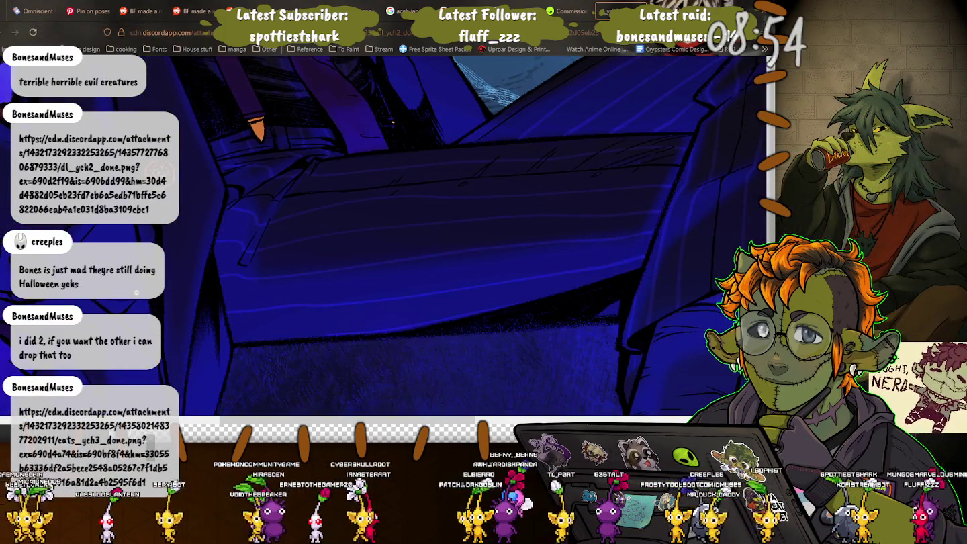
{"action": "scroll", "coordinate": [392, 123], "scroll_direction": "down", "scroll_amount": 4}
{"action": "scroll", "coordinate": [316, 313], "scroll_direction": "down", "scroll_amount": 3}
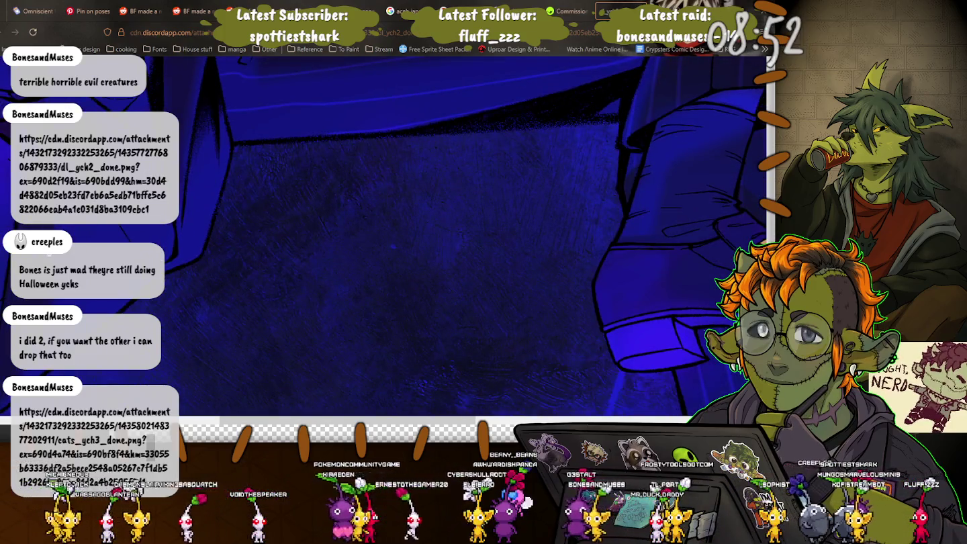
{"action": "scroll", "coordinate": [393, 235], "scroll_direction": "up", "scroll_amount": 3}
{"action": "scroll", "coordinate": [393, 235], "scroll_direction": "up", "scroll_amount": 3}
{"action": "left_click", "coordinate": [393, 235]}
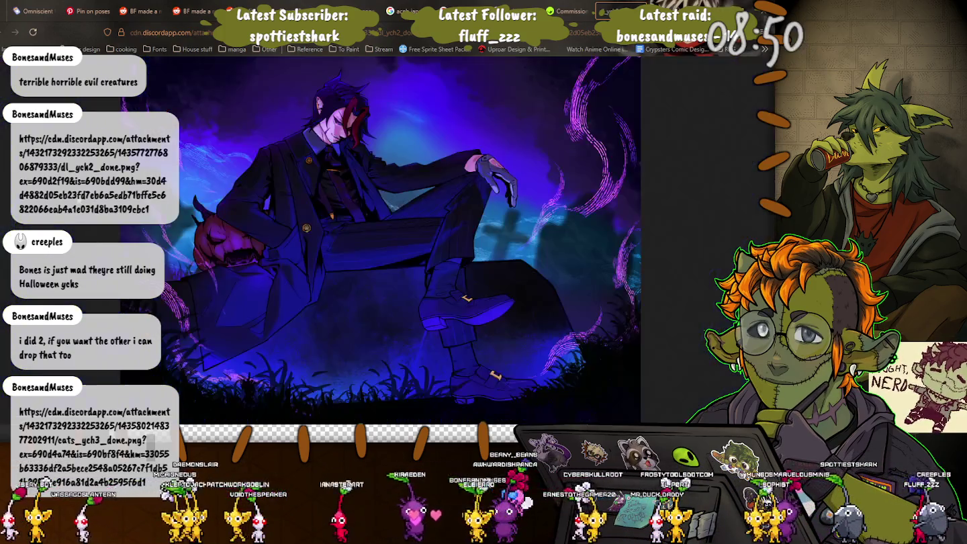
Examine the pumpkin and the purple wisps up close at full size.
{"action": "left_click", "coordinate": [208, 224]}
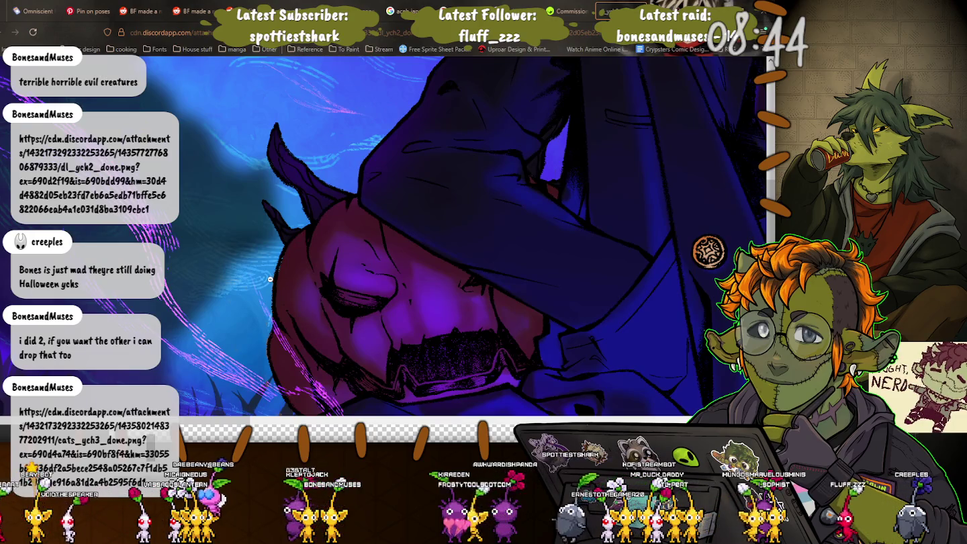
{"action": "left_click", "coordinate": [189, 222]}
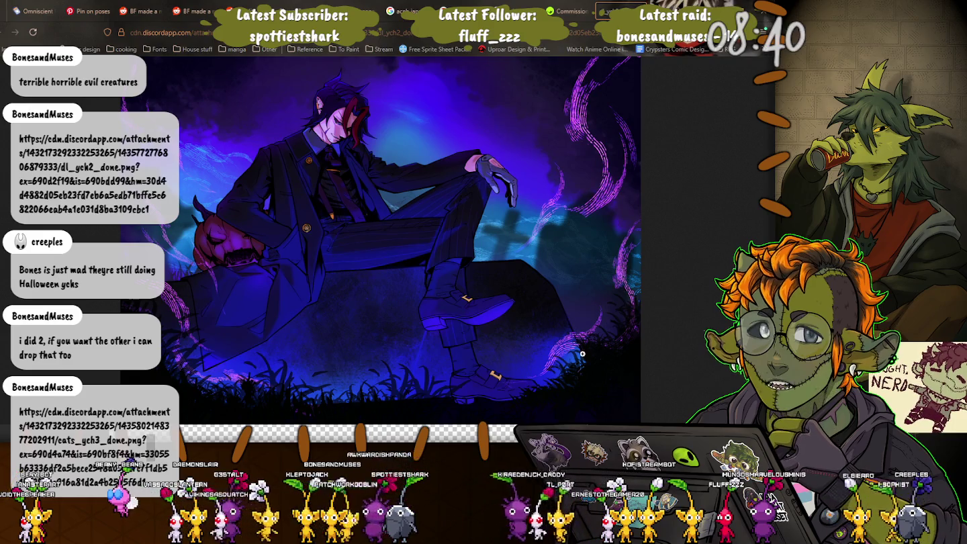
{"action": "left_click", "coordinate": [628, 254]}
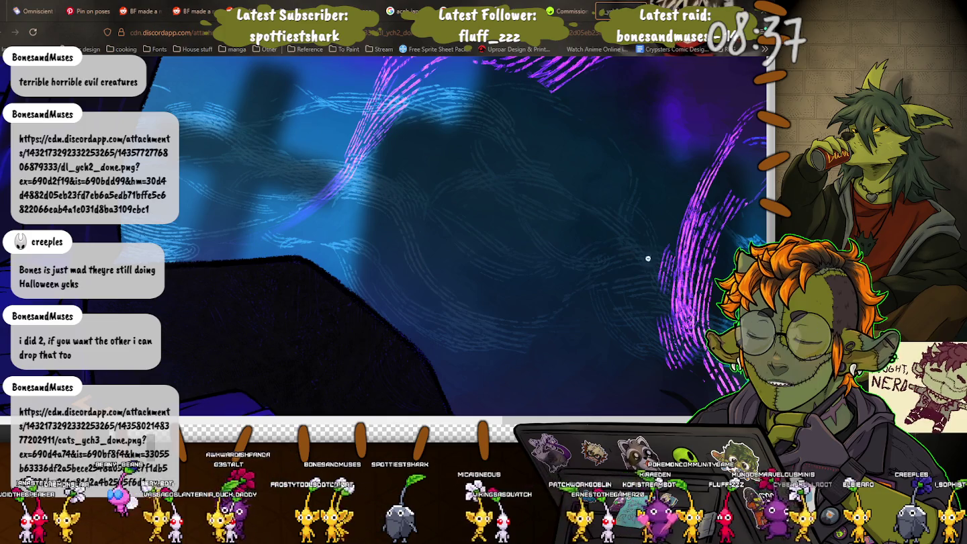
{"action": "left_click", "coordinate": [671, 270]}
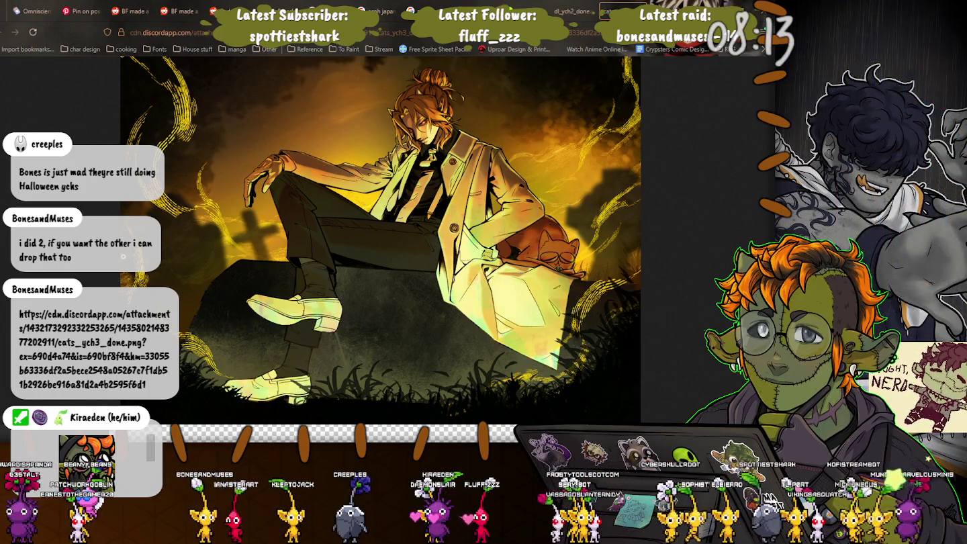
View the golden illustration's face at full size, then return to Clip Studio Paint.
{"action": "left_click", "coordinate": [432, 121]}
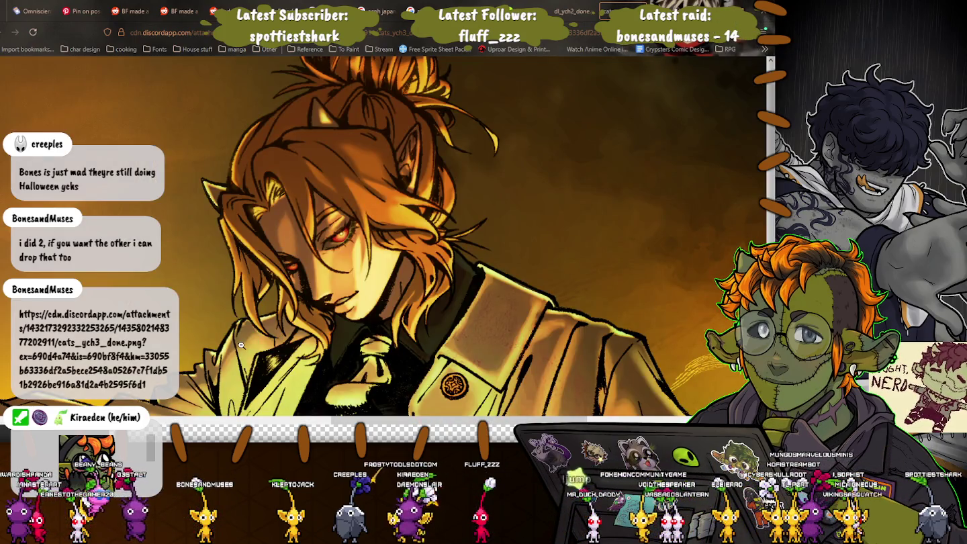
{"action": "left_click", "coordinate": [241, 345]}
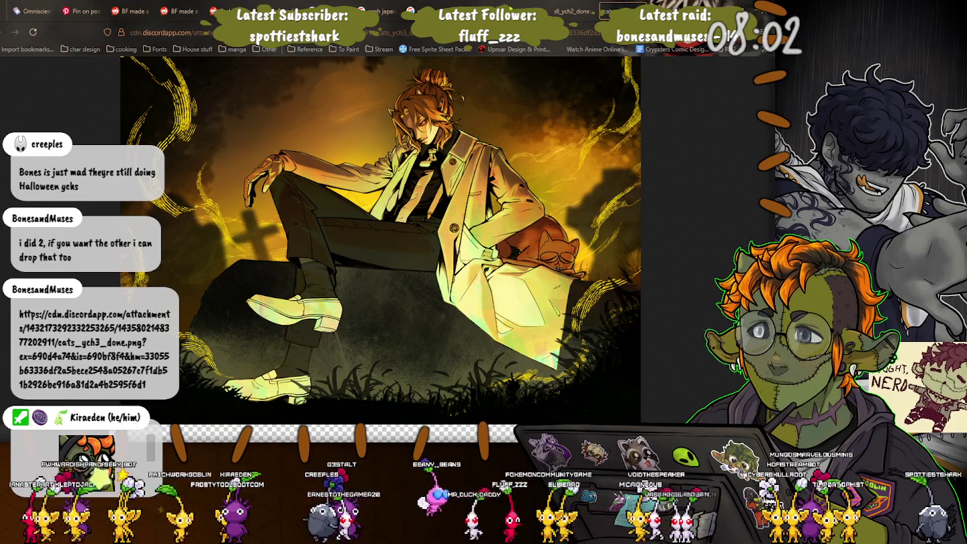
{"action": "key", "text": "alt+Tab"}
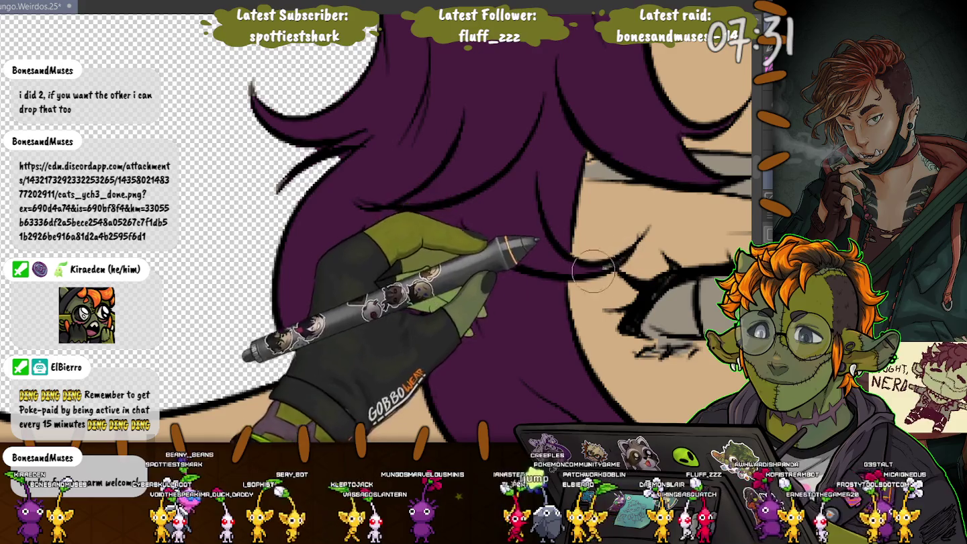
Pan and rotate the view across the face, from hair and eyes down to nose and mouth.
{"action": "left_click_drag", "start_coordinate": [549, 193], "coordinate": [450, 195]}
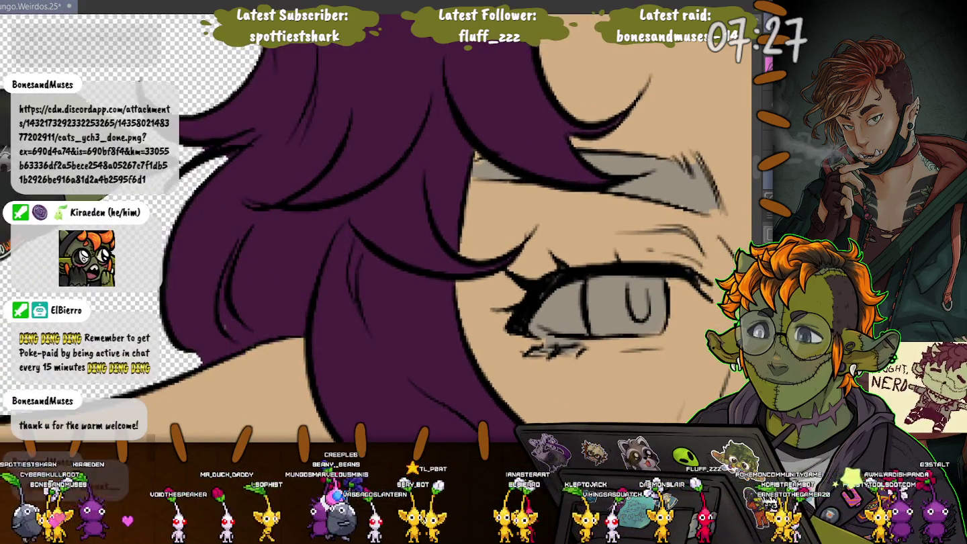
{"action": "left_click_drag", "start_coordinate": [193, 299], "coordinate": [230, 310]}
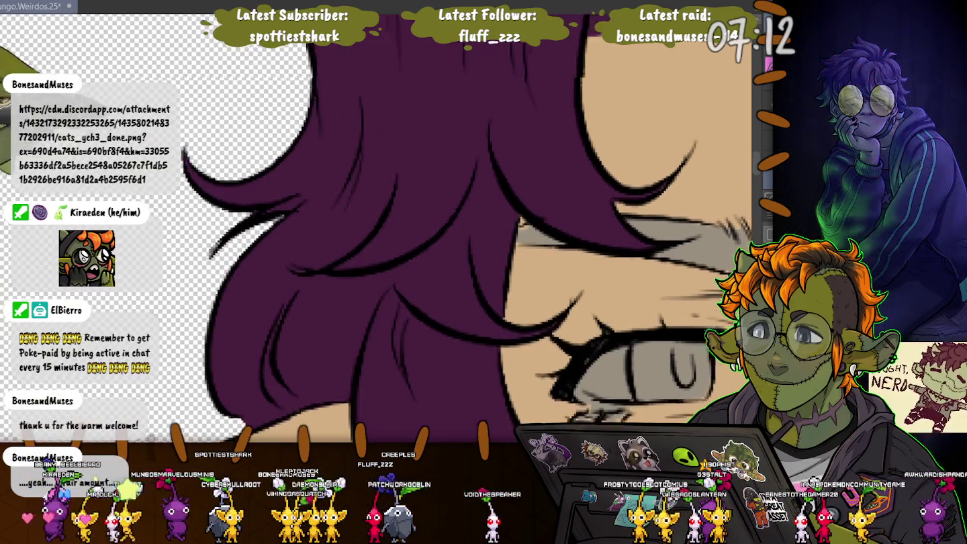
{"action": "mouse_move", "coordinate": [196, 59]}
{"action": "left_mouse_down"}
{"action": "mouse_move", "coordinate": [532, 310]}
{"action": "mouse_move", "coordinate": [430, 168]}
{"action": "mouse_move", "coordinate": [457, 196]}
{"action": "left_mouse_up"}
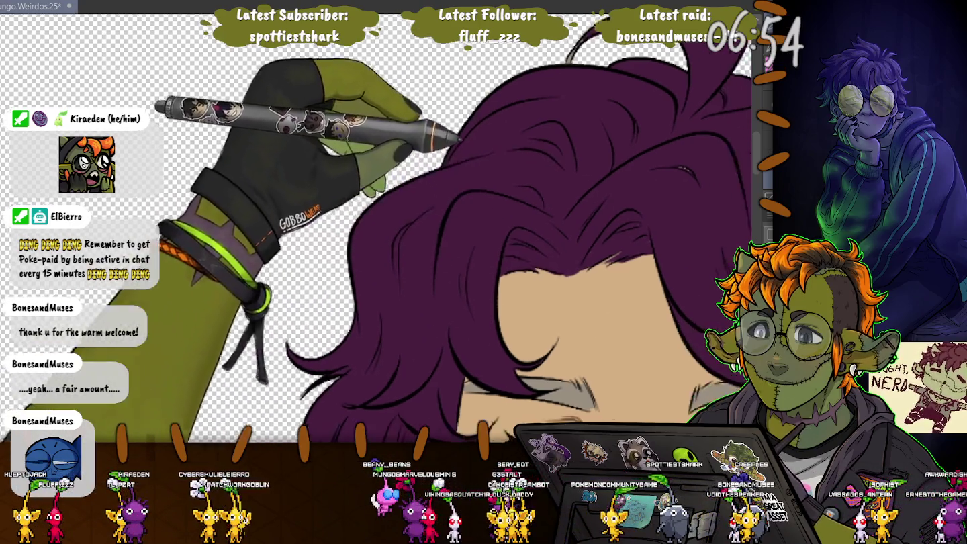
{"action": "left_click_drag", "start_coordinate": [613, 199], "coordinate": [506, 176]}
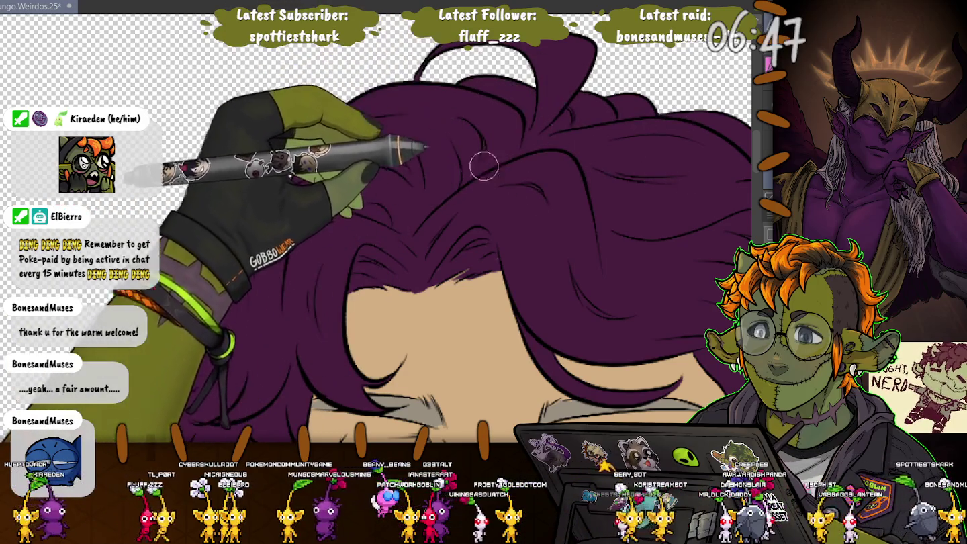
{"action": "left_click_drag", "start_coordinate": [485, 165], "coordinate": [453, 145]}
{"action": "left_click_drag", "start_coordinate": [483, 303], "coordinate": [484, 168]}
{"action": "mouse_move", "coordinate": [605, 335]}
{"action": "left_mouse_down"}
{"action": "mouse_move", "coordinate": [581, 408]}
{"action": "mouse_move", "coordinate": [578, 148]}
{"action": "left_mouse_up"}
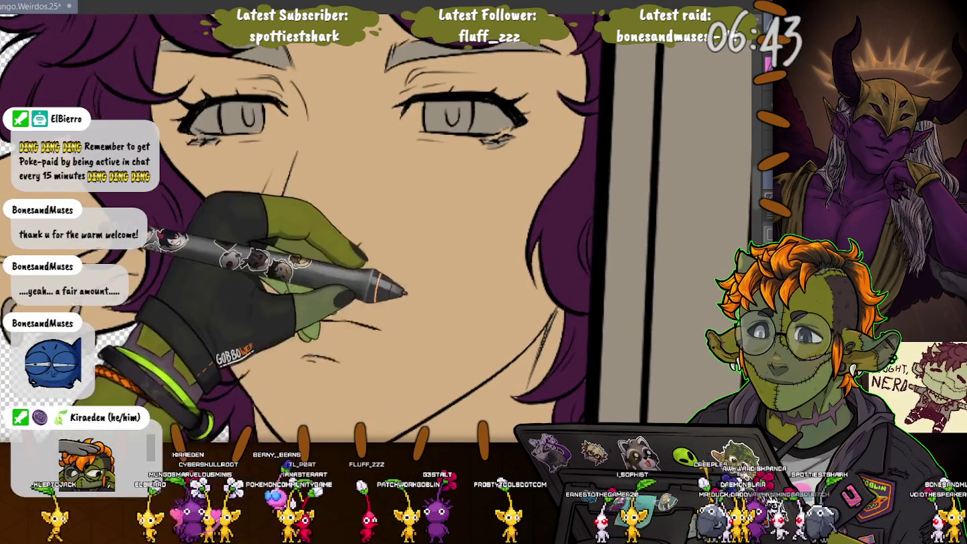
{"action": "left_click_drag", "start_coordinate": [537, 410], "coordinate": [538, 213]}
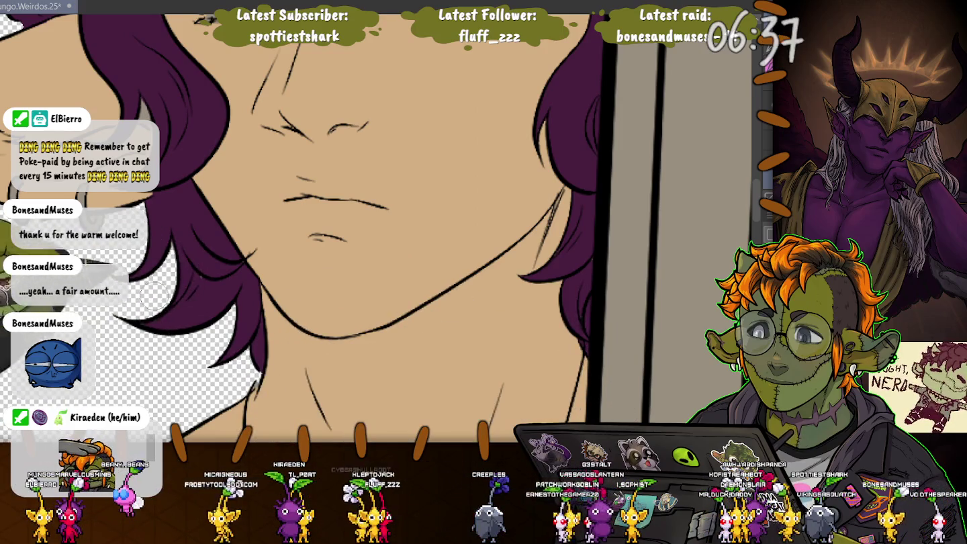
{"action": "scroll", "coordinate": [302, 235], "scroll_direction": "down", "scroll_amount": 2}
{"action": "scroll", "coordinate": [240, 254], "scroll_direction": "up", "scroll_amount": 2}
{"action": "scroll", "coordinate": [238, 254], "scroll_direction": "up", "scroll_amount": 2}
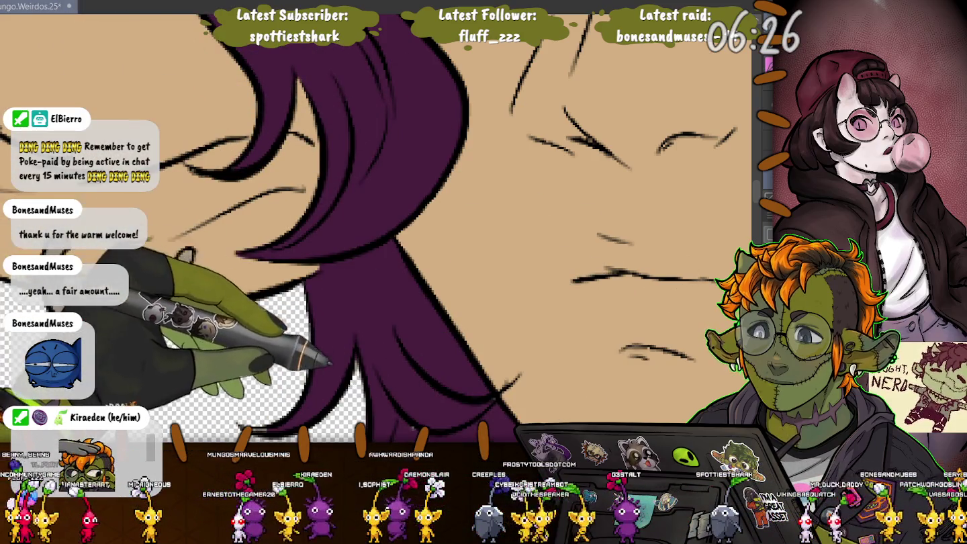
{"action": "left_click_drag", "start_coordinate": [376, 255], "coordinate": [378, 155]}
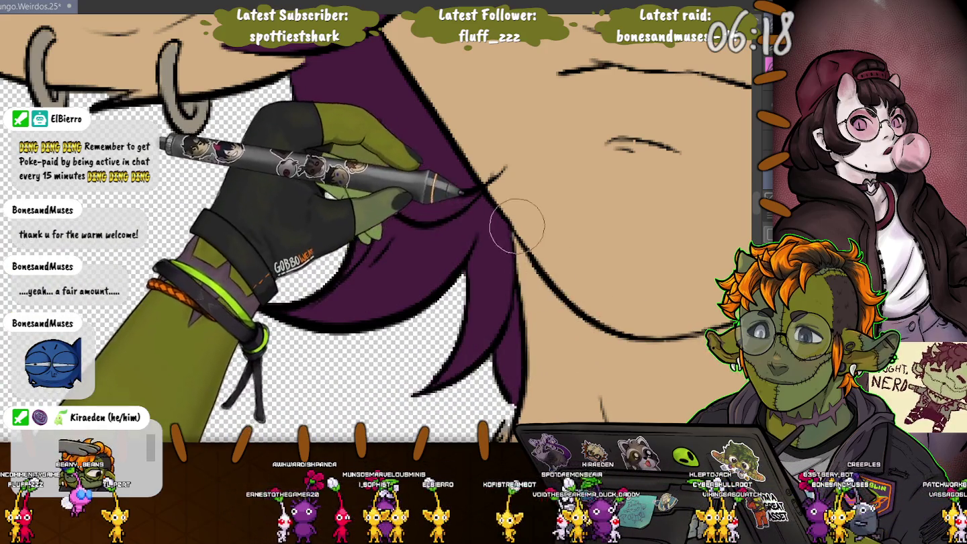
{"action": "scroll", "coordinate": [380, 229], "scroll_direction": "down", "scroll_amount": 5}
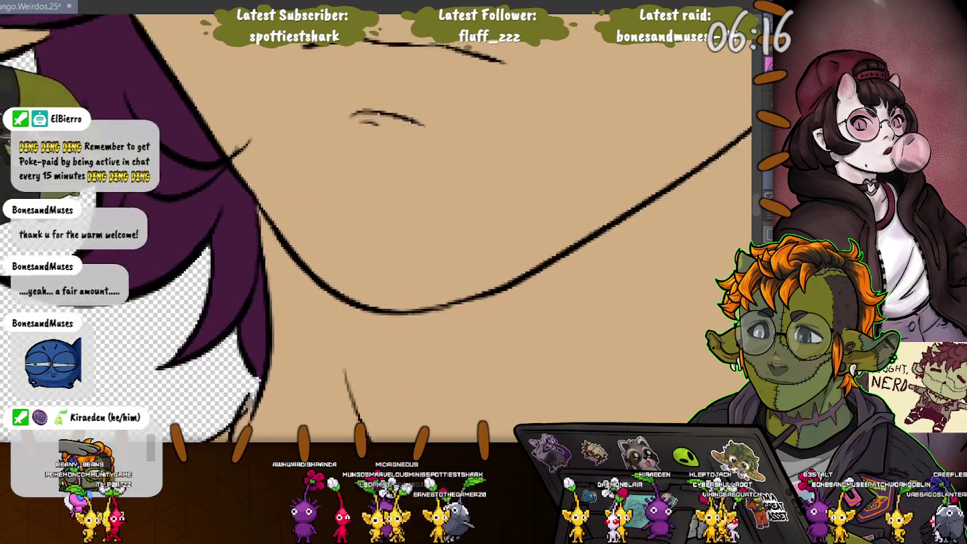
{"action": "scroll", "coordinate": [524, 202], "scroll_direction": "up", "scroll_amount": 2}
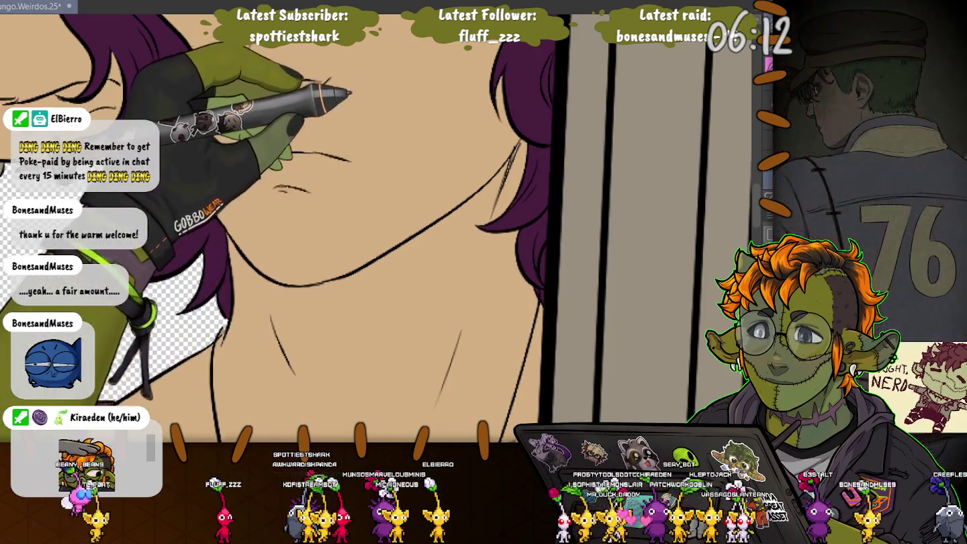
{"action": "scroll", "coordinate": [530, 277], "scroll_direction": "up", "scroll_amount": 3}
{"action": "scroll", "coordinate": [470, 336], "scroll_direction": "up", "scroll_amount": 3}
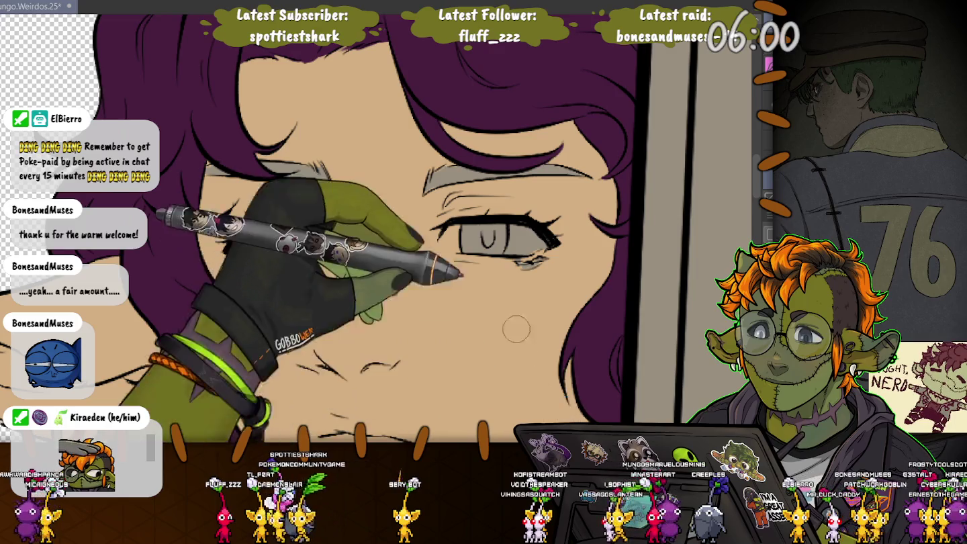
Mirror the canvas horizontally and zoom in on the character's brows and eyes.
{"action": "left_click_drag", "start_coordinate": [566, 394], "coordinate": [644, 511]}
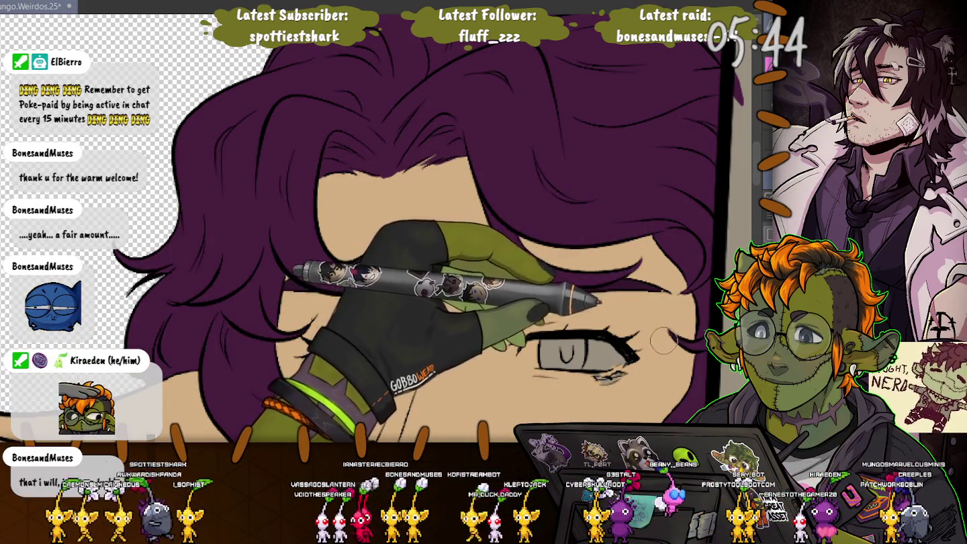
{"action": "key", "text": "m"}
{"action": "scroll", "coordinate": [649, 318], "scroll_direction": "up", "scroll_amount": 3}
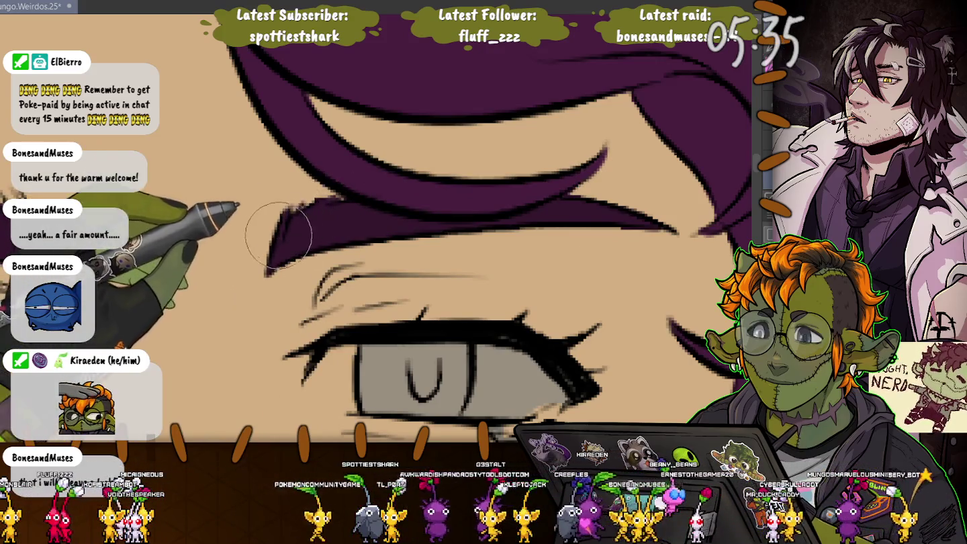
{"action": "scroll", "coordinate": [220, 74], "scroll_direction": "left", "scroll_amount": 5}
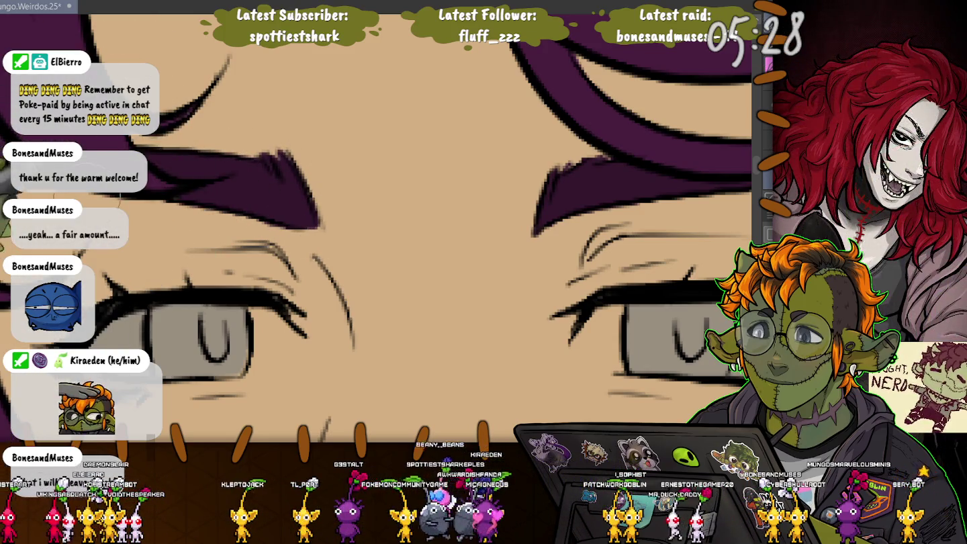
{"action": "scroll", "coordinate": [205, 322], "scroll_direction": "down", "scroll_amount": 2}
{"action": "scroll", "coordinate": [205, 323], "scroll_direction": "down", "scroll_amount": 2}
{"action": "scroll", "coordinate": [205, 322], "scroll_direction": "down", "scroll_amount": 2}
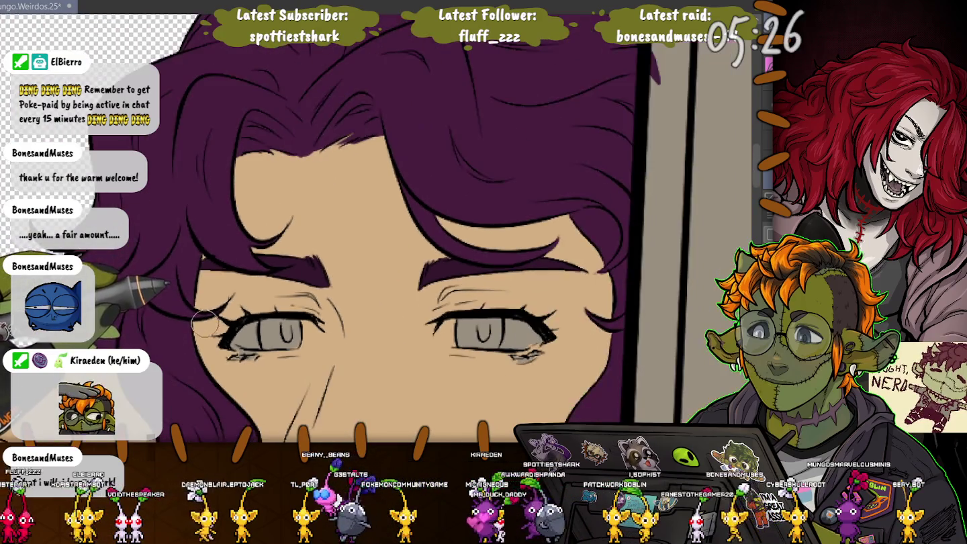
{"action": "scroll", "coordinate": [521, 295], "scroll_direction": "up", "scroll_amount": 1}
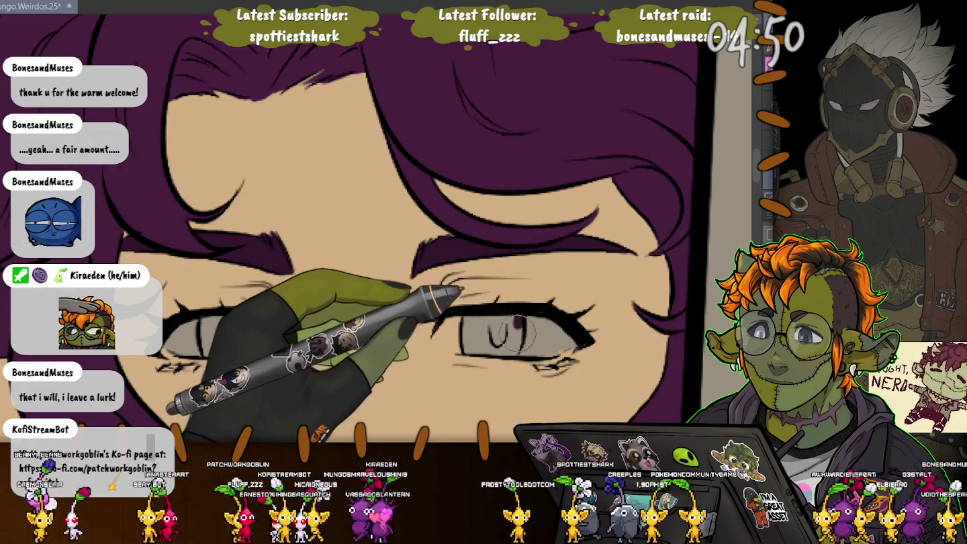
Paint both grey irises dark purple.
{"action": "mouse_move", "coordinate": [517, 332]}
{"action": "left_mouse_down"}
{"action": "mouse_move", "coordinate": [470, 346]}
{"action": "mouse_move", "coordinate": [481, 330]}
{"action": "left_mouse_up"}
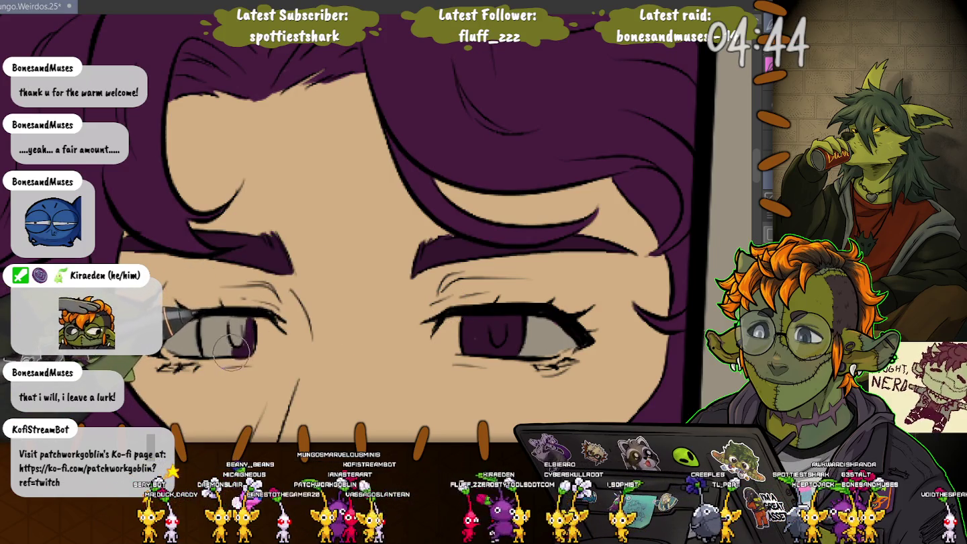
{"action": "left_click_drag", "start_coordinate": [213, 352], "coordinate": [243, 327]}
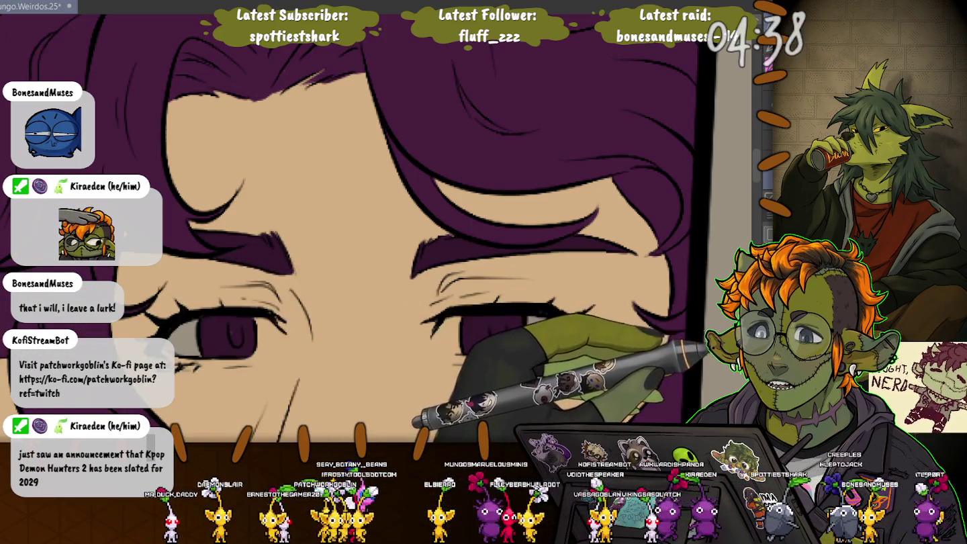
{"action": "left_click_drag", "start_coordinate": [478, 339], "coordinate": [506, 324]}
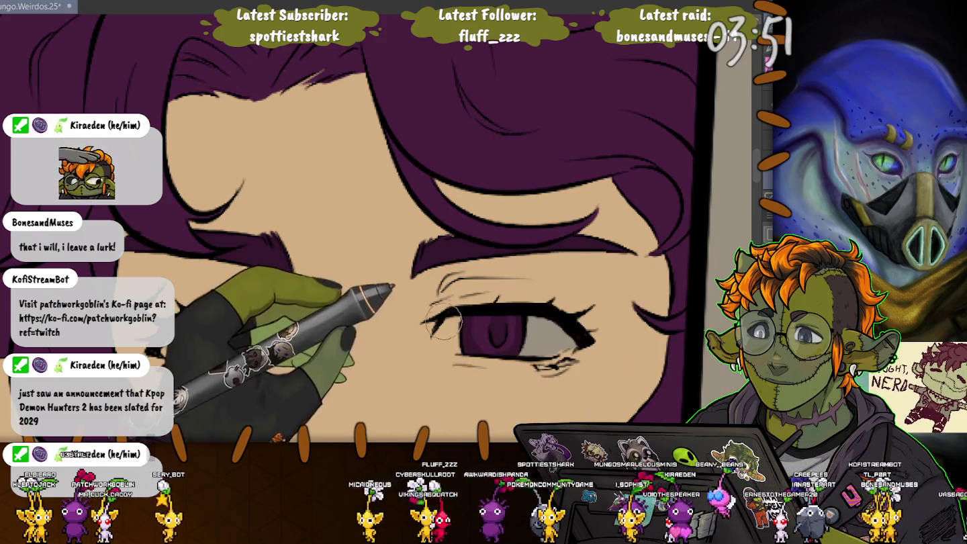
Add white highlights at the iris corners and a lash stroke above the right eye.
{"action": "left_click_drag", "start_coordinate": [456, 351], "coordinate": [447, 321]}
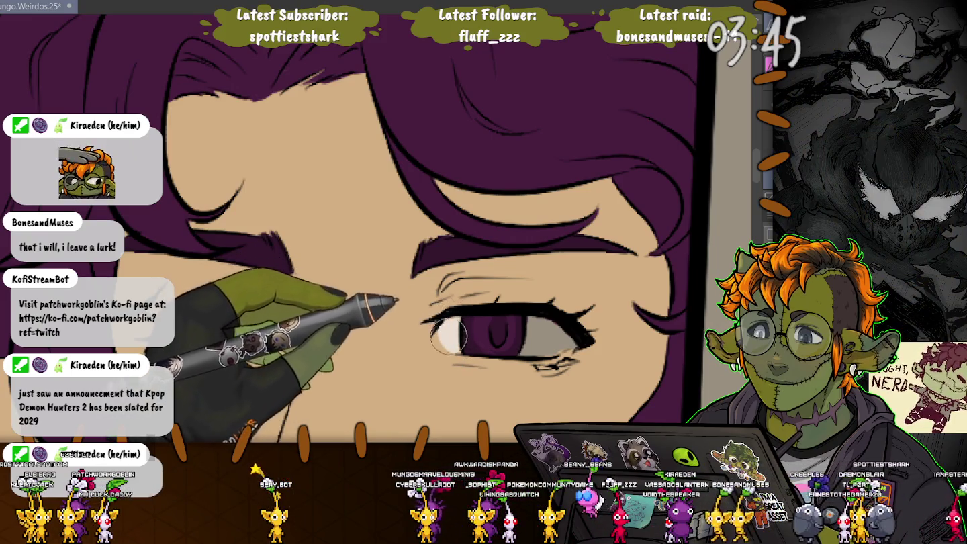
{"action": "mouse_move", "coordinate": [536, 324]}
{"action": "left_mouse_down"}
{"action": "mouse_move", "coordinate": [545, 347]}
{"action": "mouse_move", "coordinate": [529, 318]}
{"action": "left_mouse_up"}
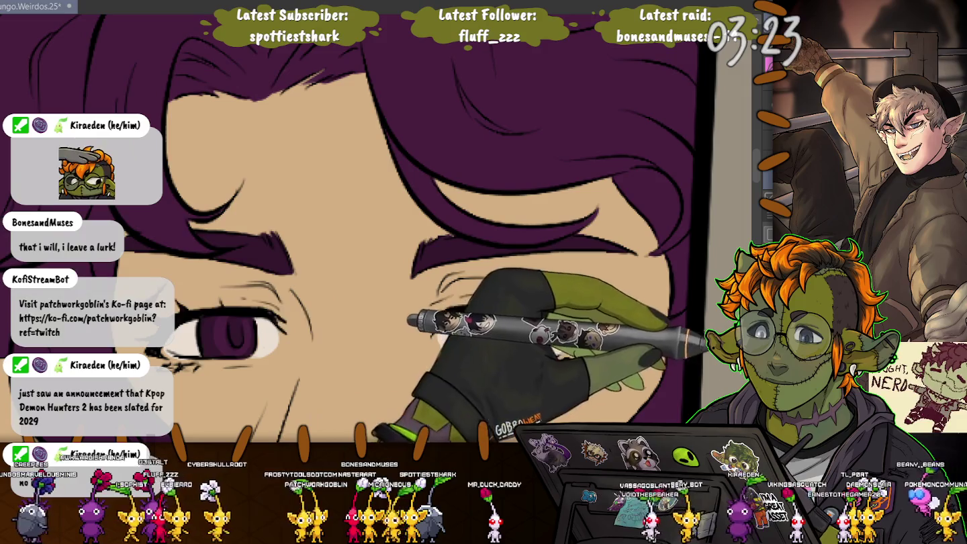
{"action": "left_click_drag", "start_coordinate": [498, 307], "coordinate": [497, 298]}
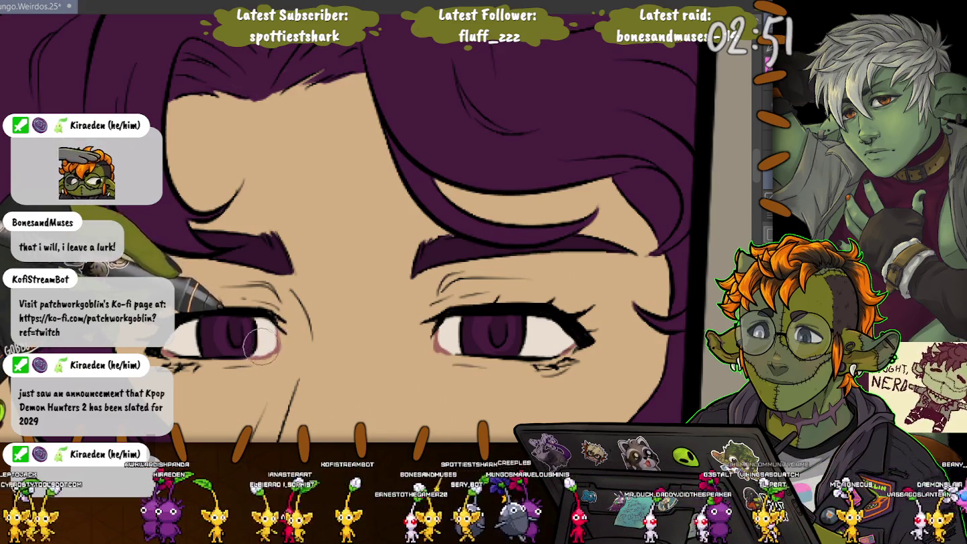
{"action": "scroll", "coordinate": [196, 312], "scroll_direction": "down", "scroll_amount": 5}
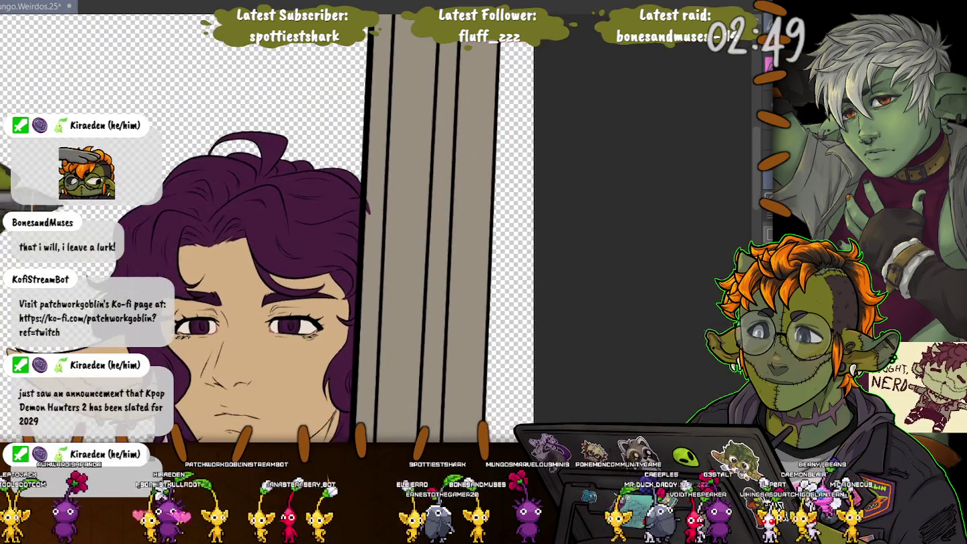
{"action": "left_click_drag", "start_coordinate": [196, 311], "coordinate": [517, 149]}
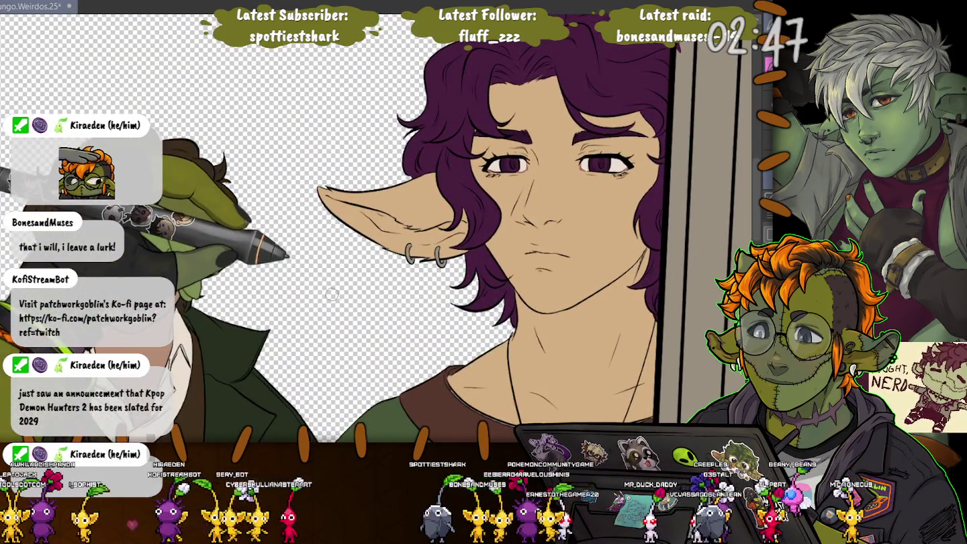
{"action": "scroll", "coordinate": [505, 170], "scroll_direction": "up", "scroll_amount": 4}
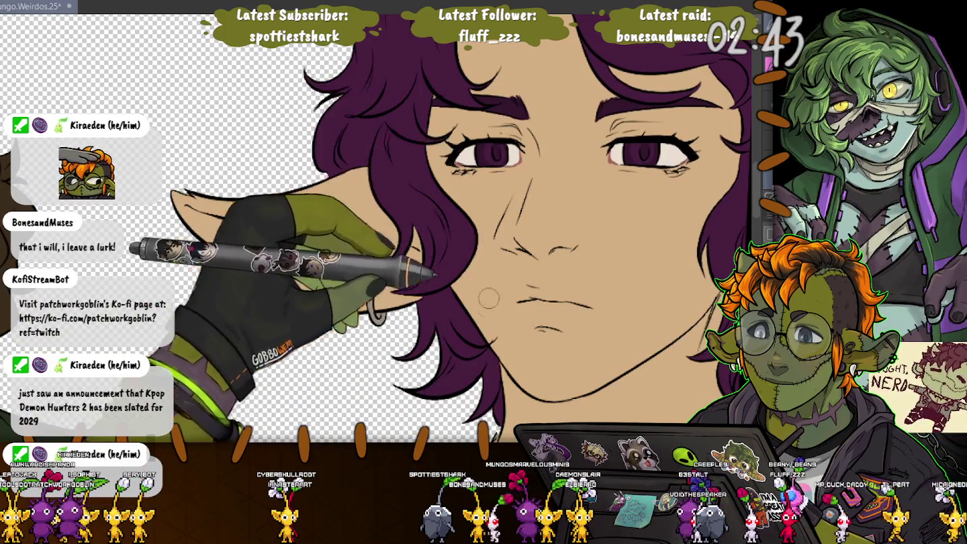
{"action": "scroll", "coordinate": [206, 287], "scroll_direction": "down", "scroll_amount": 5}
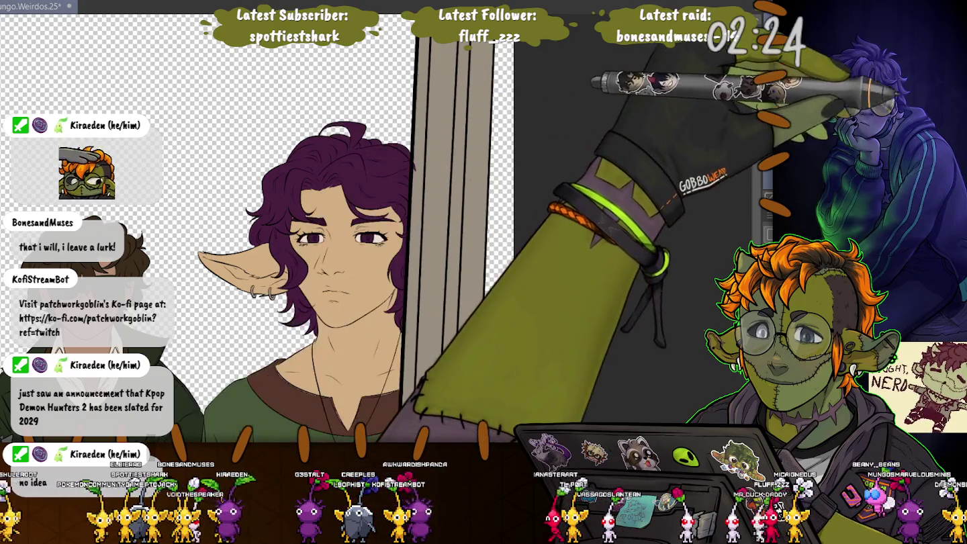
{"action": "scroll", "coordinate": [276, 216], "scroll_direction": "up", "scroll_amount": 2}
{"action": "scroll", "coordinate": [277, 216], "scroll_direction": "up", "scroll_amount": 2}
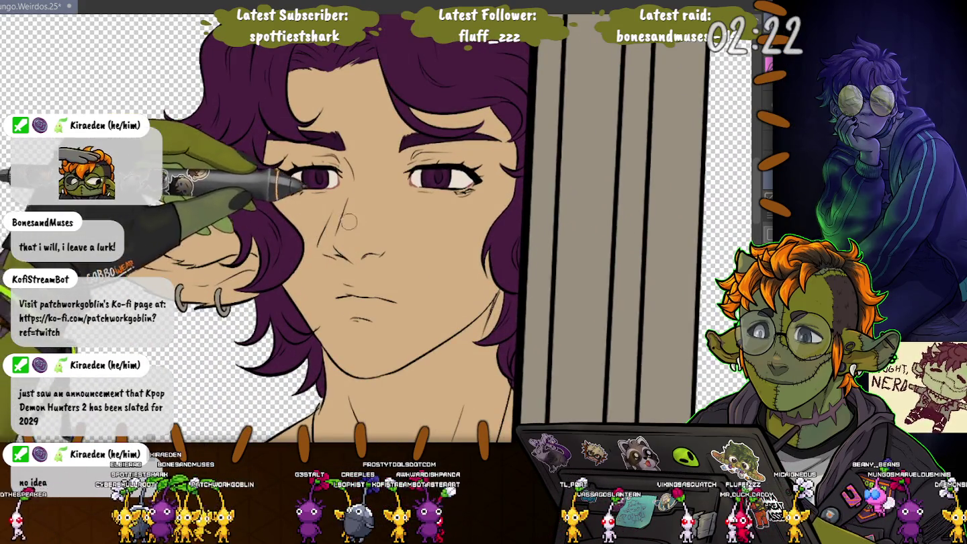